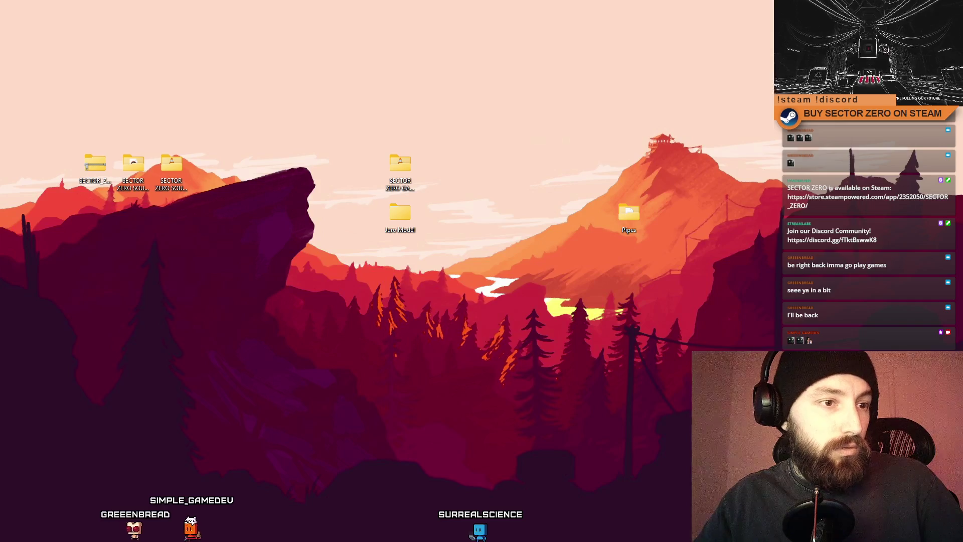
Step: Switch back to the Sourcetree window showing the History view
{"action": "key", "text": "alt+Tab"}
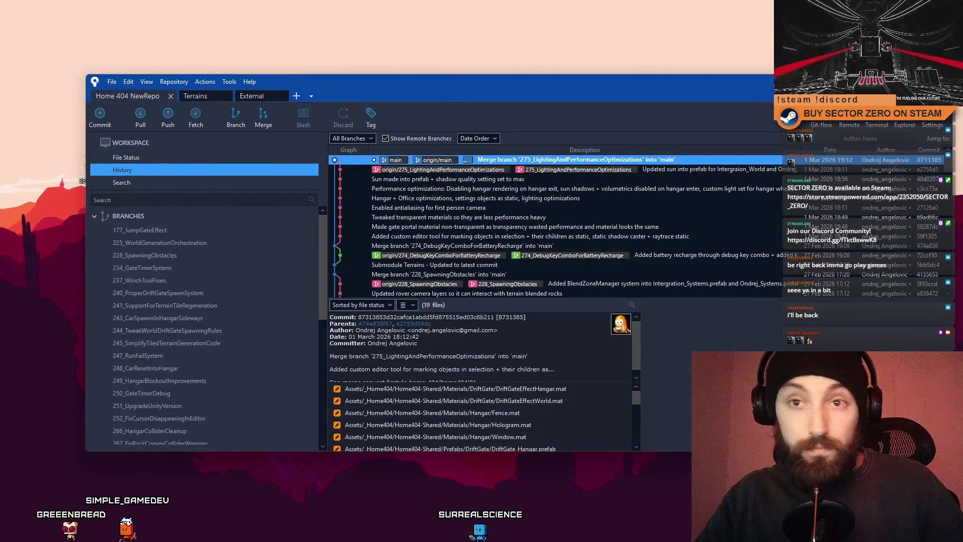
Step: Drag the Sourcetree window off the left edge to reveal the desktop
{"action": "left_click_drag", "start_coordinate": [428, 81], "coordinate": [0, 95]}
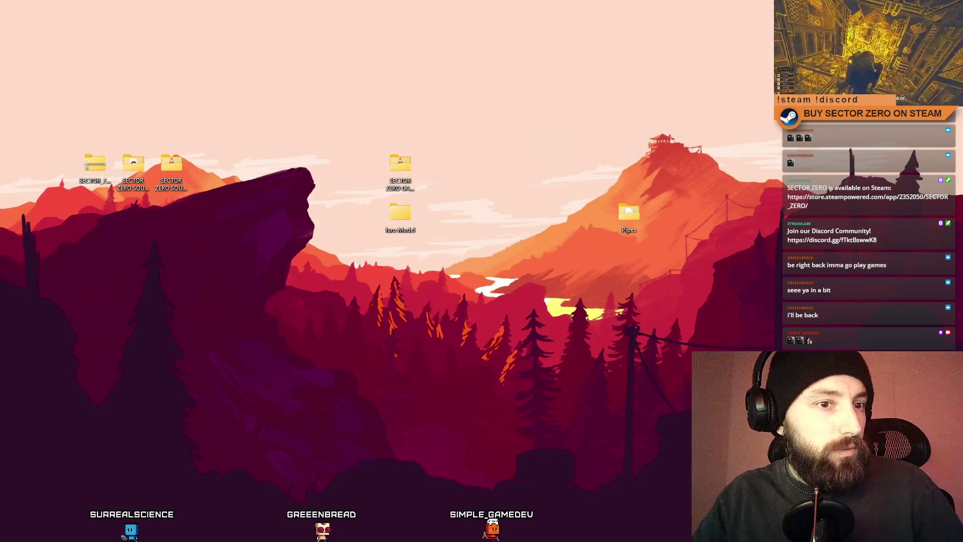
Step: Review the Performance optimizations and lighting/performance merge commits, then minimize Sourcetree
{"action": "key", "text": "alt+Tab"}
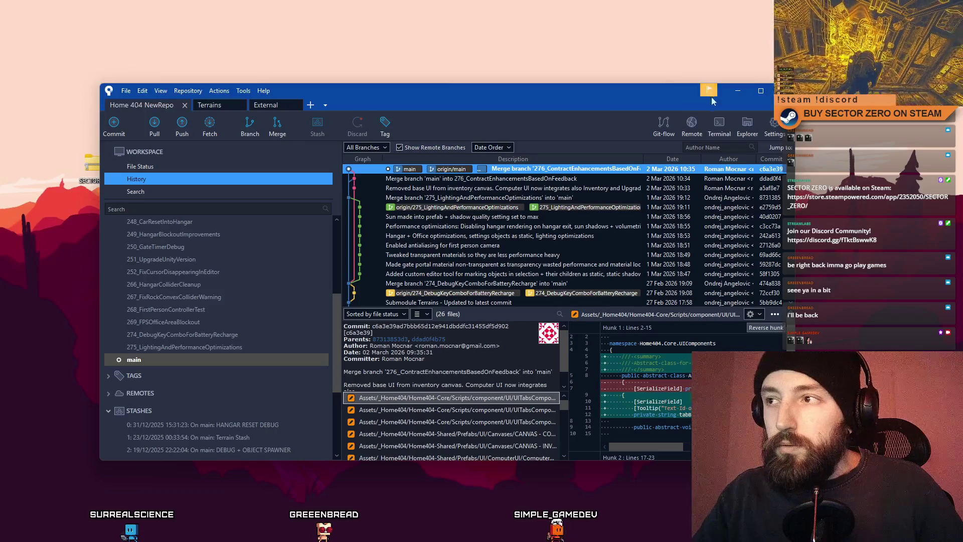
{"action": "left_click", "coordinate": [652, 226]}
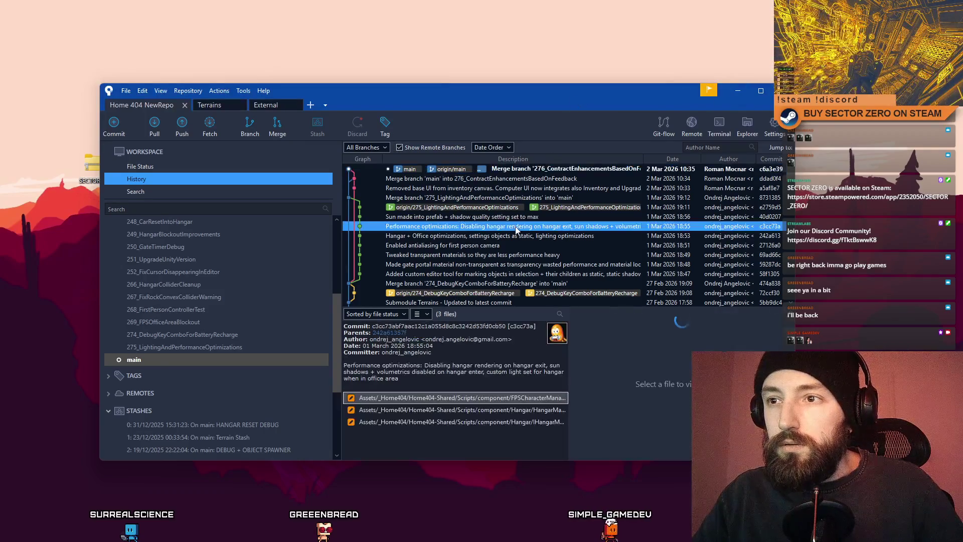
{"action": "left_click", "coordinate": [682, 203]}
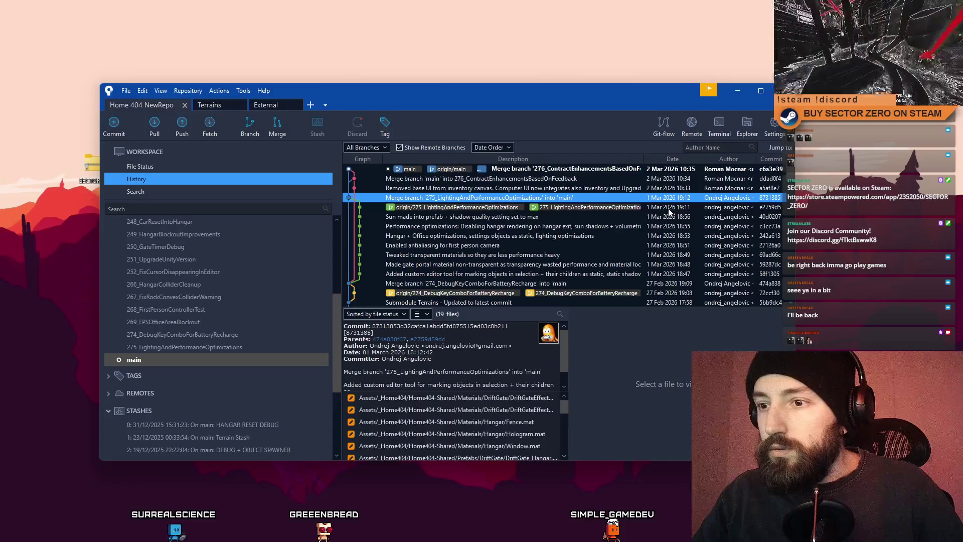
{"action": "left_click", "coordinate": [737, 90]}
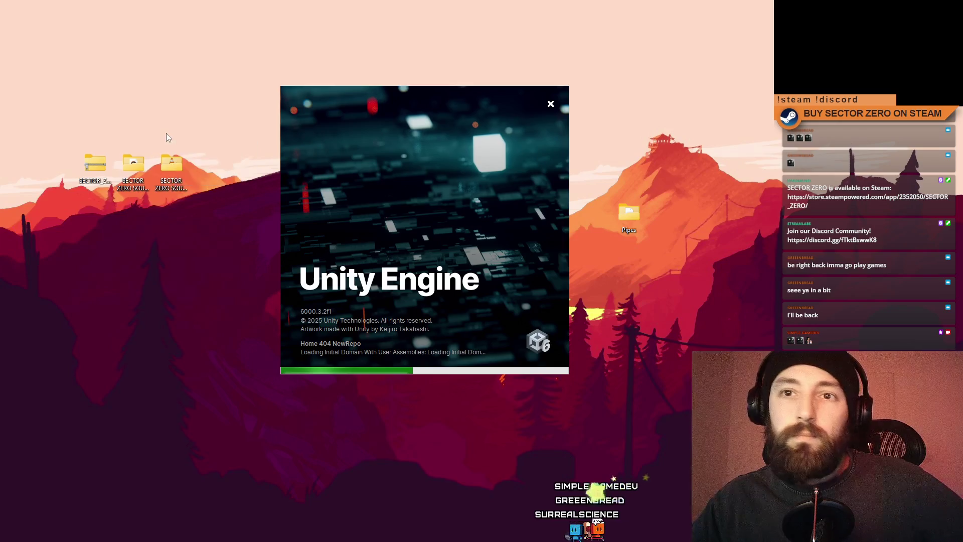
Step: Bring the Notion dev-log browser window forward and reposition it on screen
{"action": "key", "text": "alt+Tab"}
{"action": "mouse_move", "coordinate": [307, 41]}
{"action": "left_mouse_down"}
{"action": "mouse_move", "coordinate": [338, 32]}
{"action": "mouse_move", "coordinate": [376, 133]}
{"action": "mouse_move", "coordinate": [394, 46]}
{"action": "left_mouse_up"}
{"action": "left_click", "coordinate": [301, 241]}
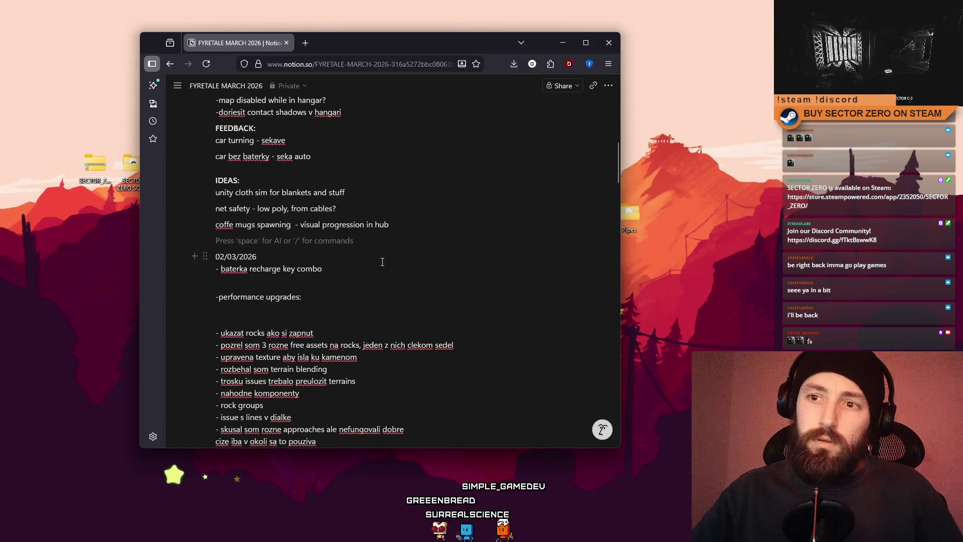
Step: Delete the blank lines and the whole task list under 02/03/2026
{"action": "scroll", "coordinate": [371, 245], "scroll_direction": "down", "scroll_amount": 2}
{"action": "left_click", "coordinate": [352, 223]}
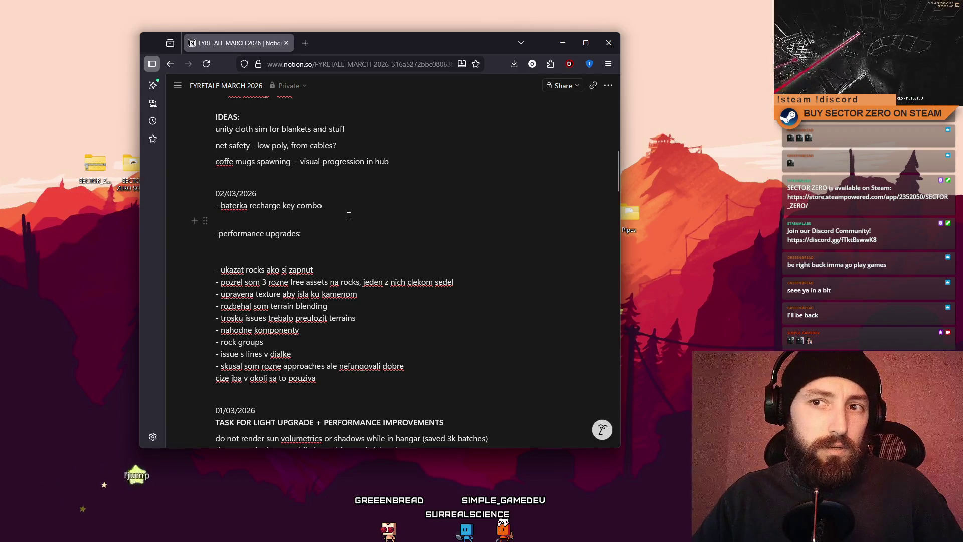
{"action": "scroll", "coordinate": [361, 226], "scroll_direction": "up", "scroll_amount": 4}
{"action": "scroll", "coordinate": [356, 244], "scroll_direction": "down", "scroll_amount": 8}
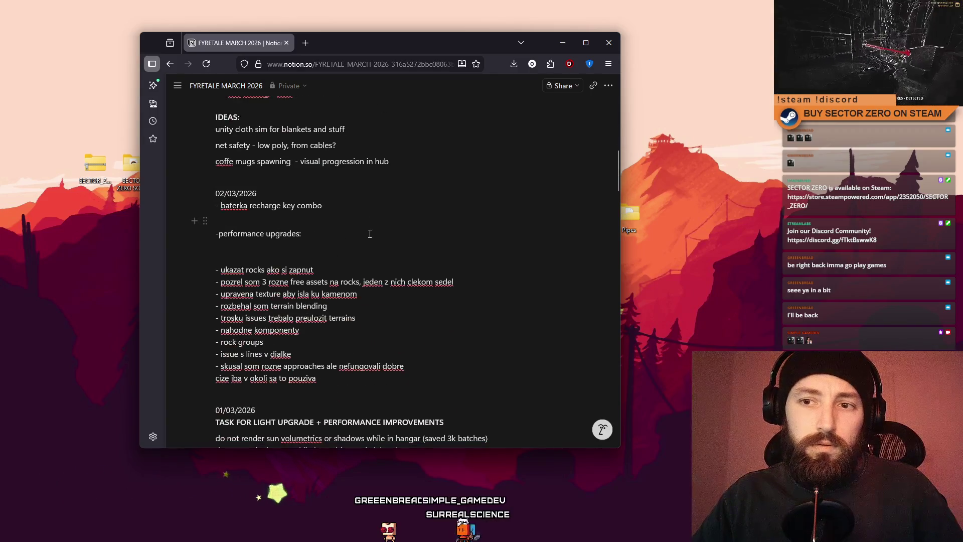
{"action": "scroll", "coordinate": [374, 254], "scroll_direction": "up", "scroll_amount": 4}
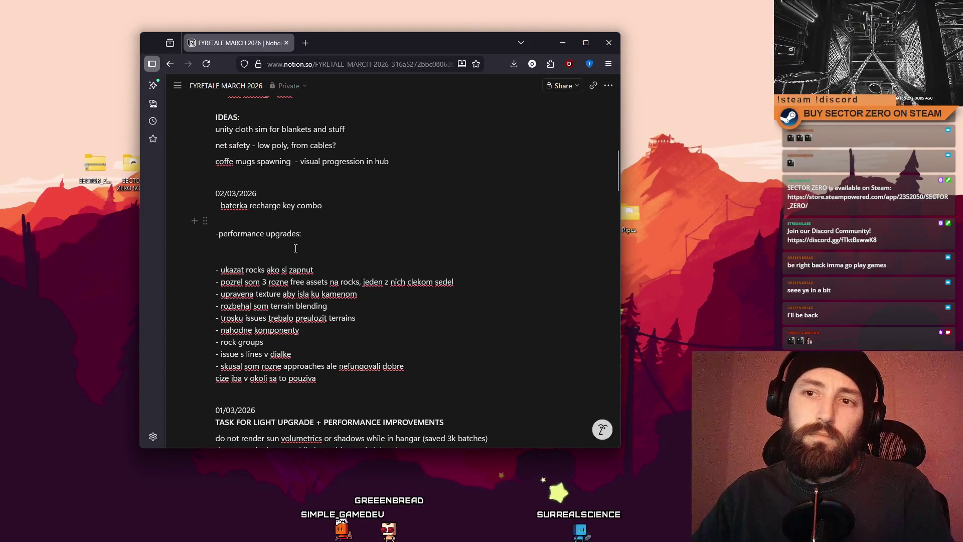
{"action": "key", "text": "Delete"}
{"action": "key", "text": "BackSpace"}
{"action": "key", "text": "Up"}
{"action": "key", "text": "BackSpace"}
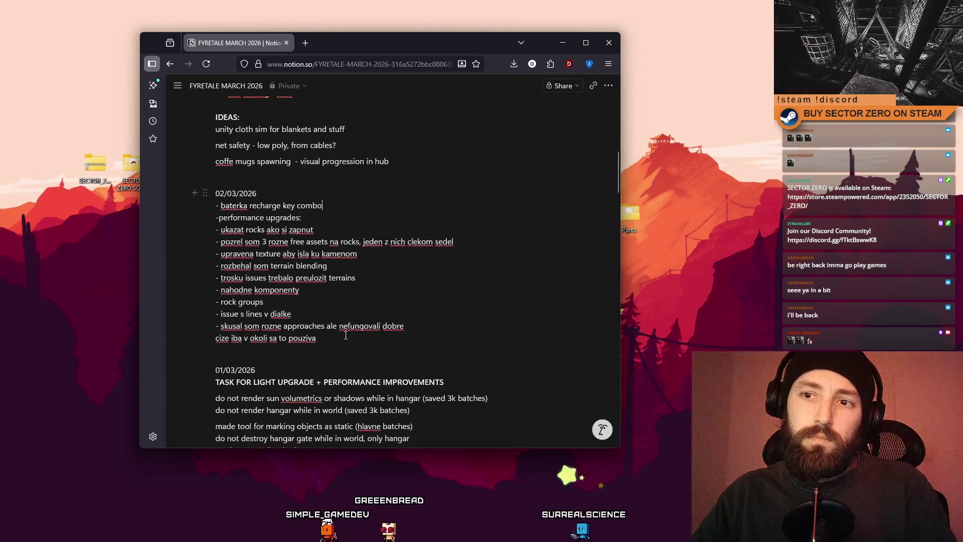
{"action": "left_click_drag", "start_coordinate": [340, 340], "coordinate": [265, 205]}
{"action": "key", "text": "BackSpace"}
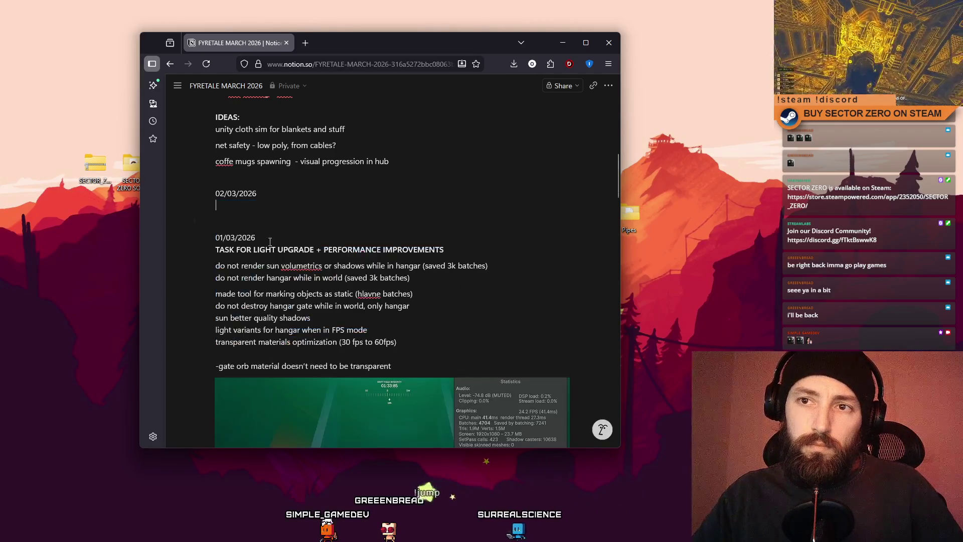
Step: Start a 'Report video notes:' line below the last image on the page
{"action": "scroll", "coordinate": [443, 269], "scroll_direction": "down", "scroll_amount": 15}
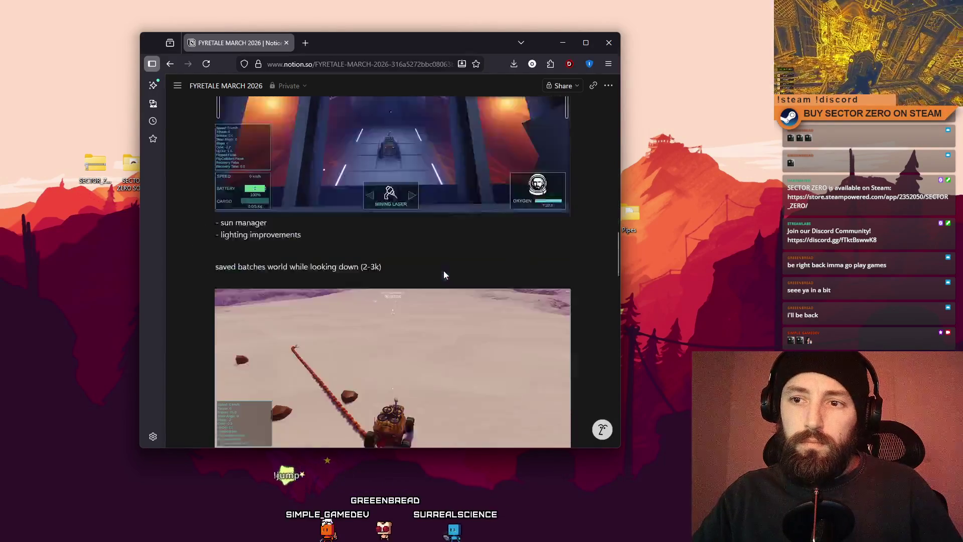
{"action": "scroll", "coordinate": [443, 269], "scroll_direction": "down", "scroll_amount": 15}
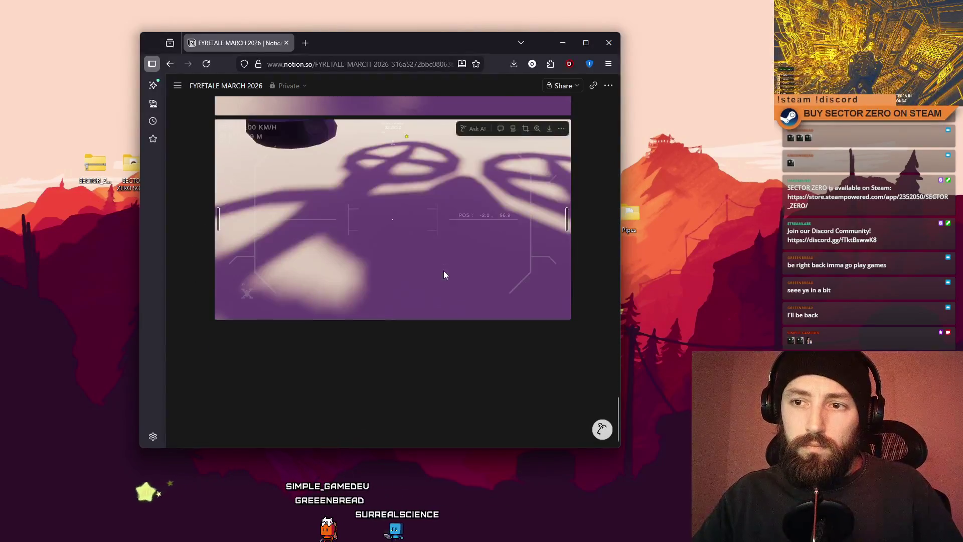
{"action": "left_click", "coordinate": [267, 396]}
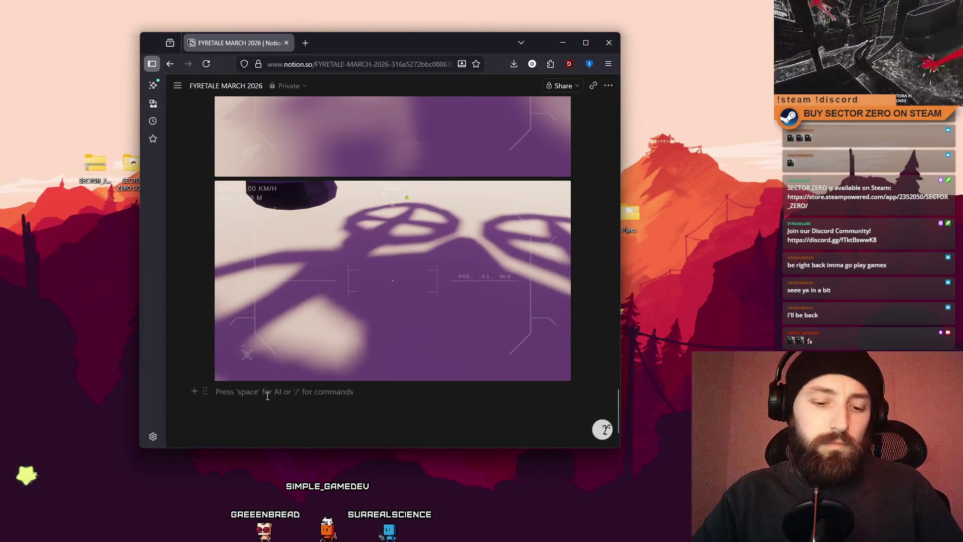
{"action": "type", "text": "Report video noet"}
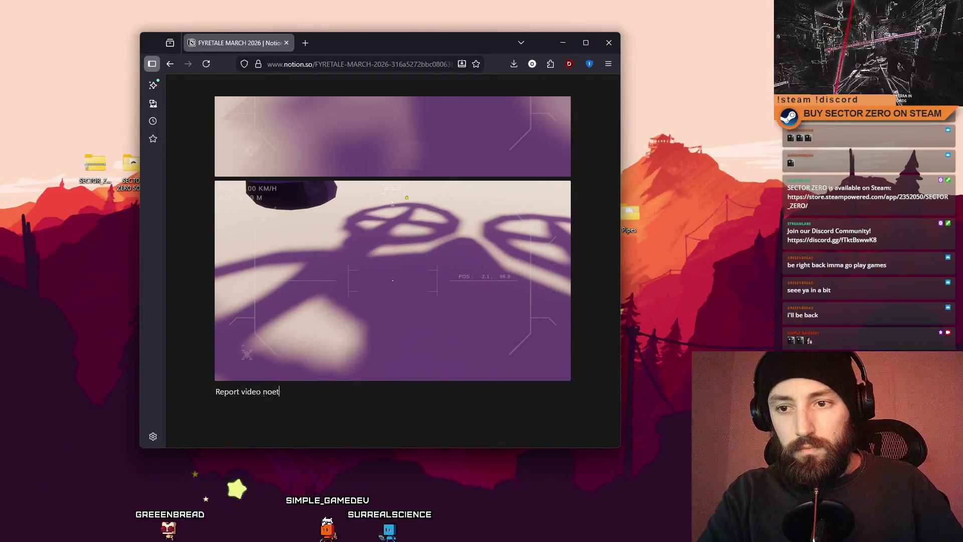
{"action": "key", "text": "BackSpace"}
{"action": "key", "text": "BackSpace"}
{"action": "type", "text": "tes:"}
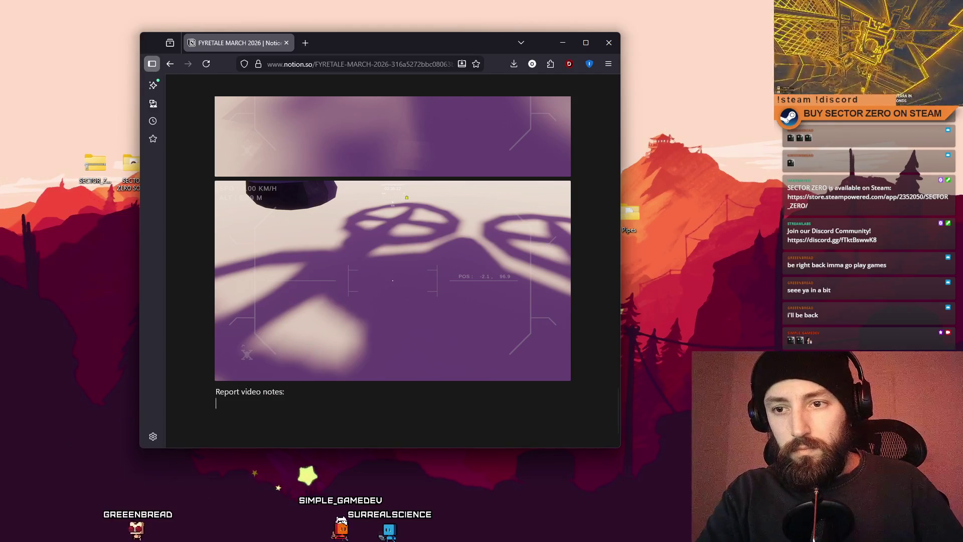
{"action": "key", "text": "ctrl+v"}
{"action": "scroll", "coordinate": [332, 350], "scroll_direction": "up", "scroll_amount": 5}
Step: Delete the '- sun manager' line and the dash and blank block around 'lighting improvements'
{"action": "scroll", "coordinate": [332, 350], "scroll_direction": "up", "scroll_amount": 10}
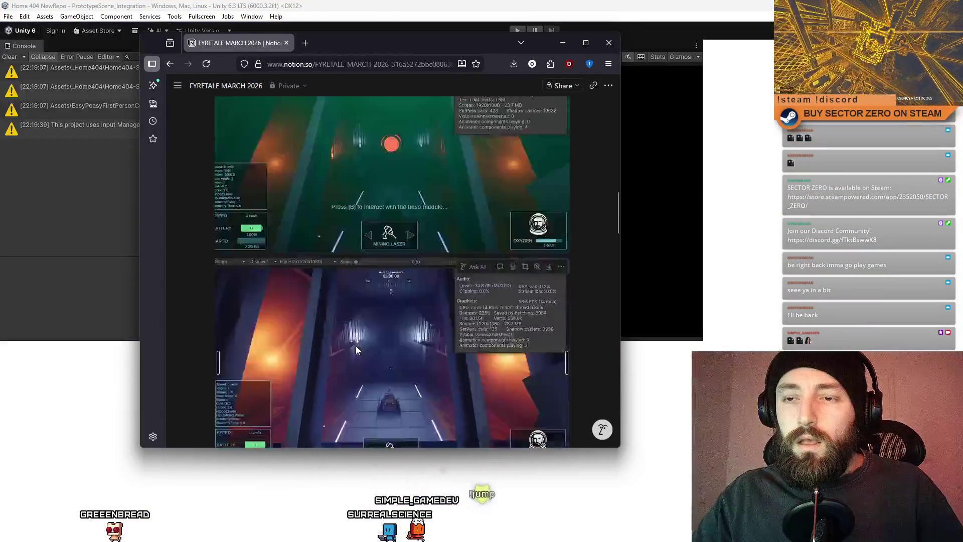
{"action": "scroll", "coordinate": [356, 345], "scroll_direction": "down", "scroll_amount": 3}
{"action": "left_click", "coordinate": [301, 227]}
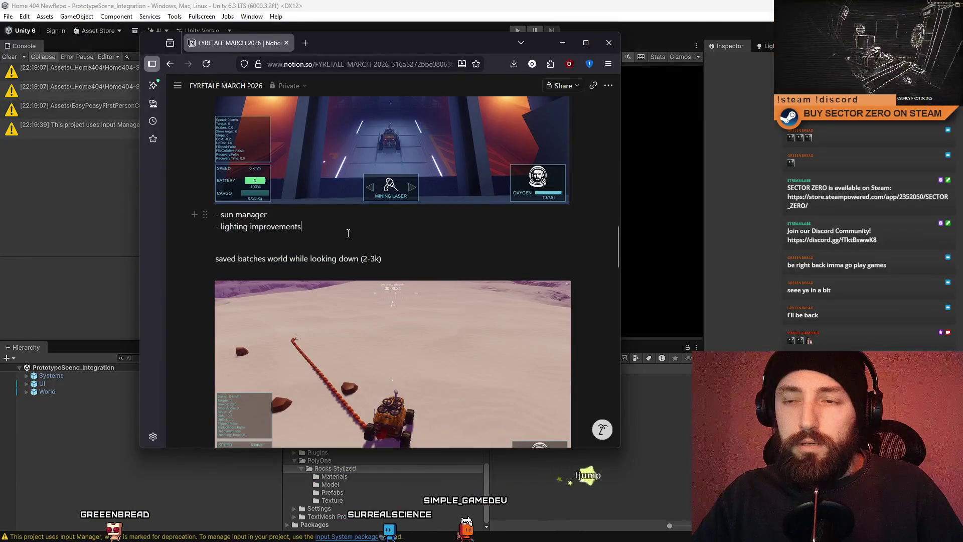
{"action": "scroll", "coordinate": [216, 215], "scroll_direction": "up", "scroll_amount": 2}
{"action": "left_click_drag", "start_coordinate": [216, 278], "coordinate": [341, 279]}
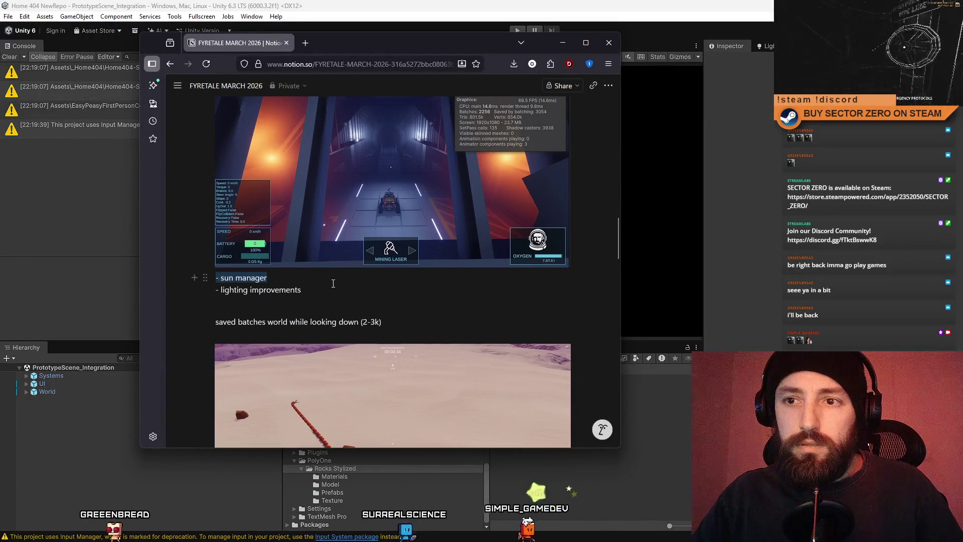
{"action": "key", "text": "BackSpace"}
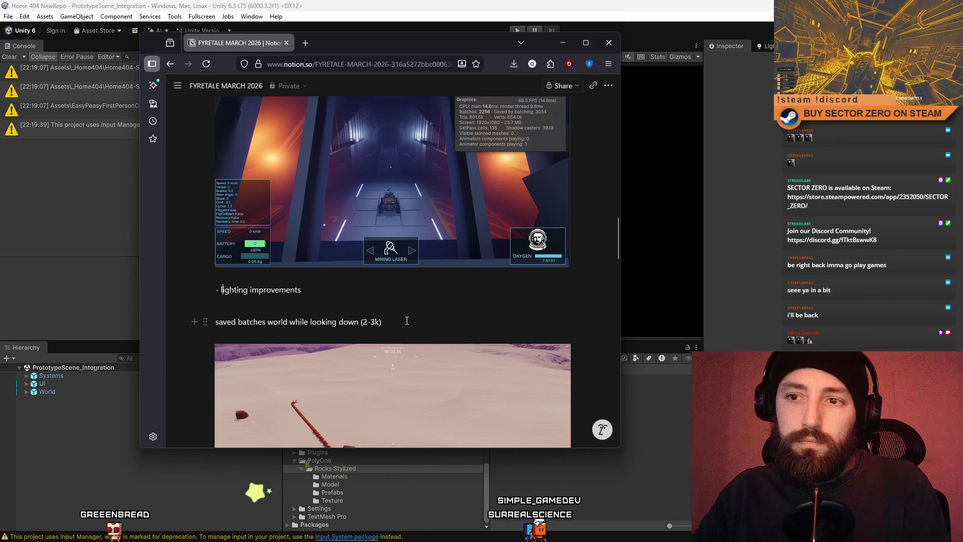
{"action": "left_click_drag", "start_coordinate": [339, 289], "coordinate": [236, 290]}
{"action": "left_click", "coordinate": [221, 289]}
{"action": "key", "text": "BackSpace"}
{"action": "key", "text": "BackSpace"}
{"action": "key", "text": "BackSpace"}
{"action": "left_click", "coordinate": [302, 286]}
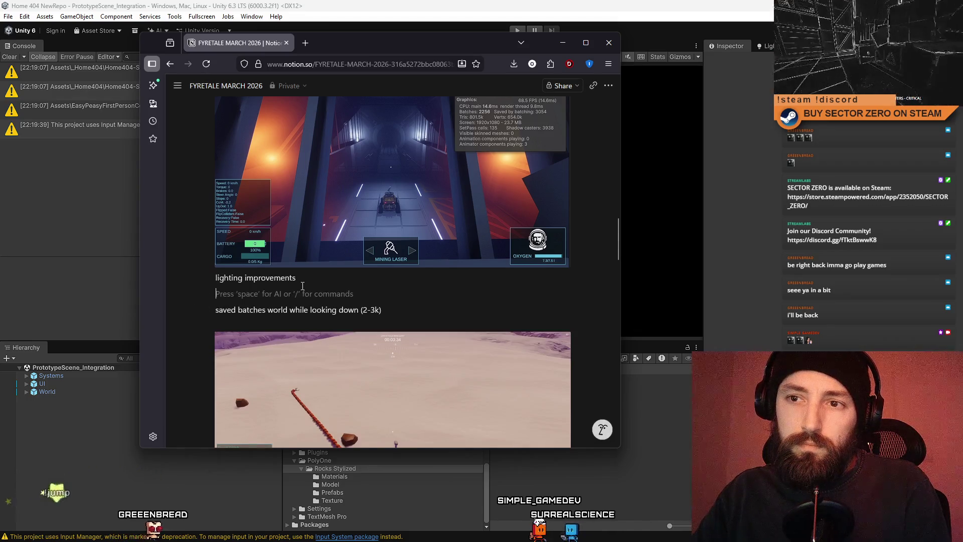
{"action": "key", "text": "BackSpace"}
Step: Bold the 02/03/2026 and 01/03/2026 dates and begin a '[] prevent player from falling in' line
{"action": "scroll", "coordinate": [341, 295], "scroll_direction": "up", "scroll_amount": 10}
{"action": "scroll", "coordinate": [343, 299], "scroll_direction": "down", "scroll_amount": 4}
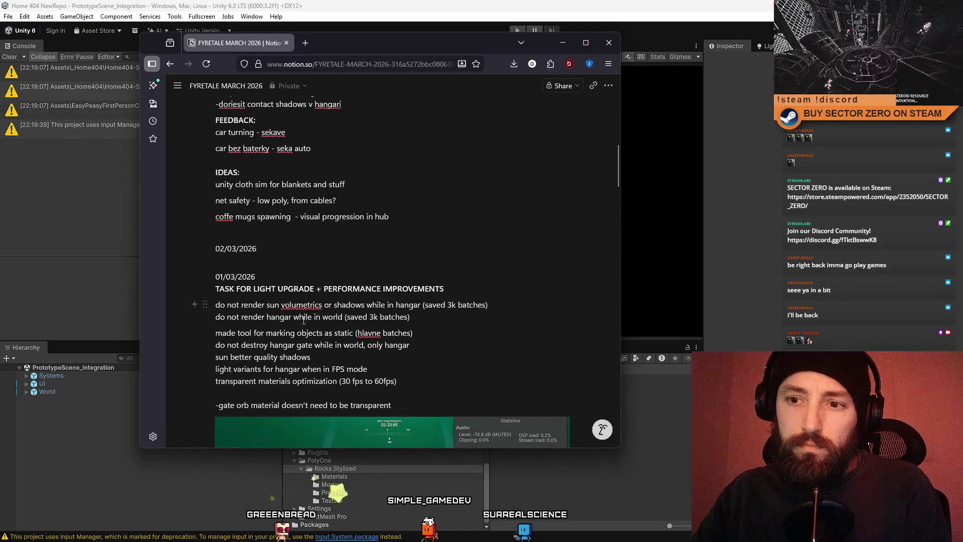
{"action": "scroll", "coordinate": [312, 298], "scroll_direction": "up", "scroll_amount": 2}
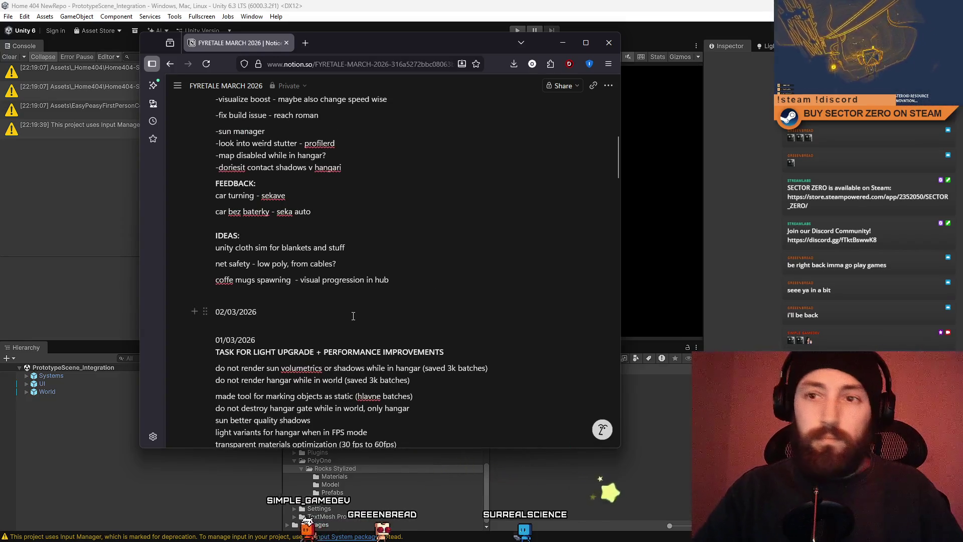
{"action": "scroll", "coordinate": [352, 311], "scroll_direction": "up", "scroll_amount": 7}
{"action": "scroll", "coordinate": [278, 318], "scroll_direction": "down", "scroll_amount": 7}
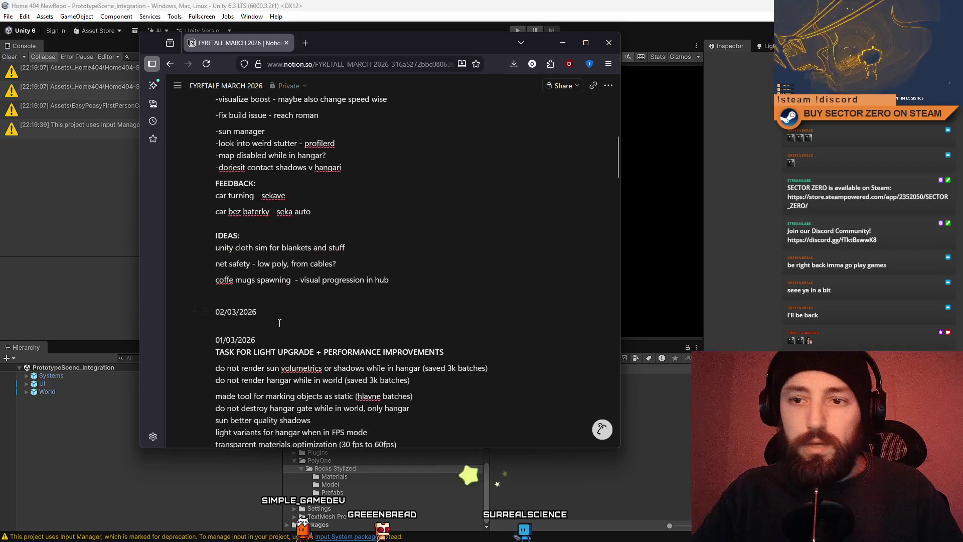
{"action": "left_click", "coordinate": [209, 314], "text": "shift"}
{"action": "left_click", "coordinate": [209, 314]}
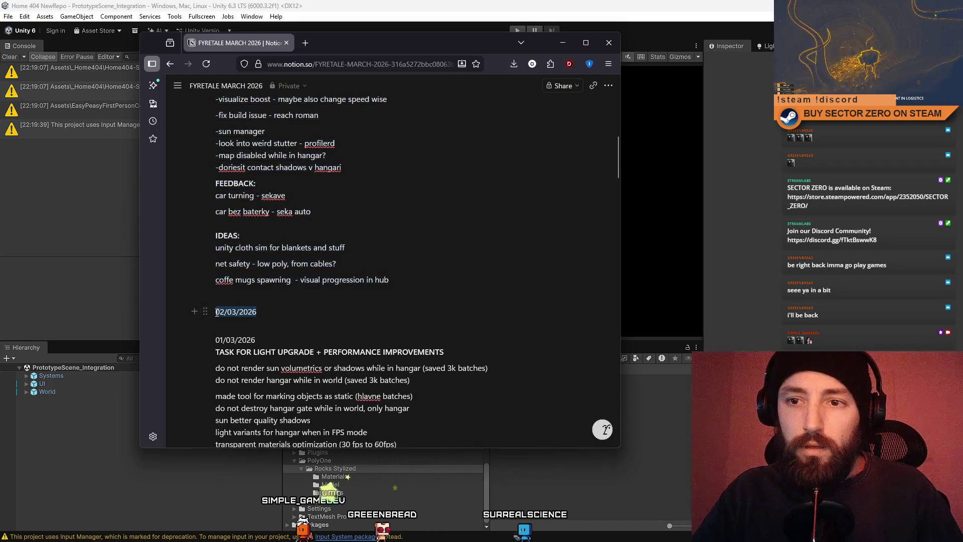
{"action": "key", "text": "ctrl+b"}
{"action": "left_click_drag", "start_coordinate": [255, 339], "coordinate": [223, 342]}
{"action": "key", "text": "ctrl+b"}
{"action": "left_click", "coordinate": [270, 326]}
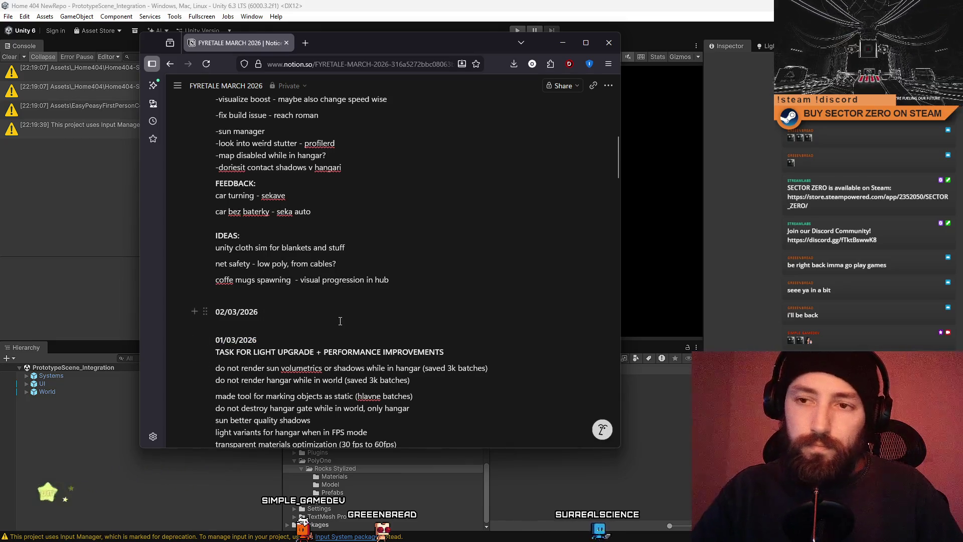
{"action": "key", "text": "Return"}
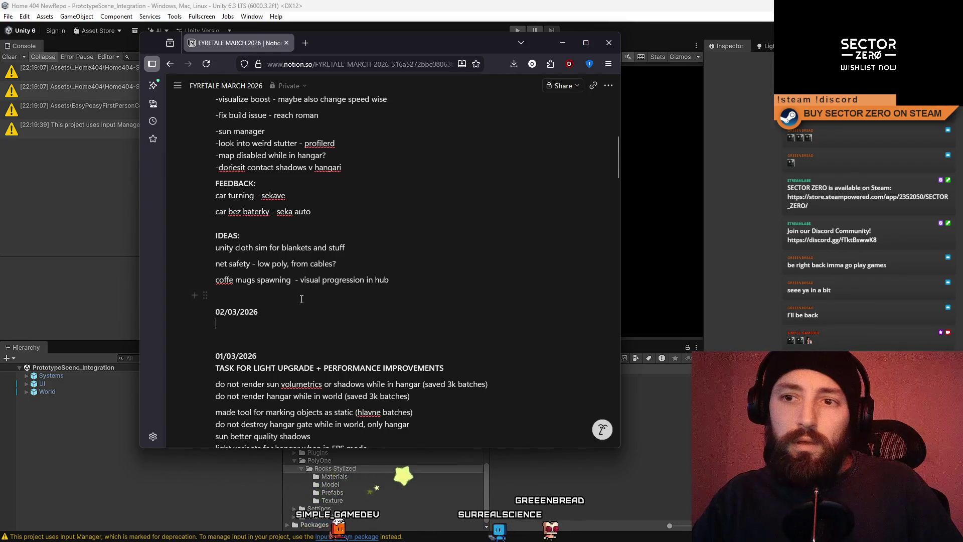
{"action": "type", "text": "[] "}
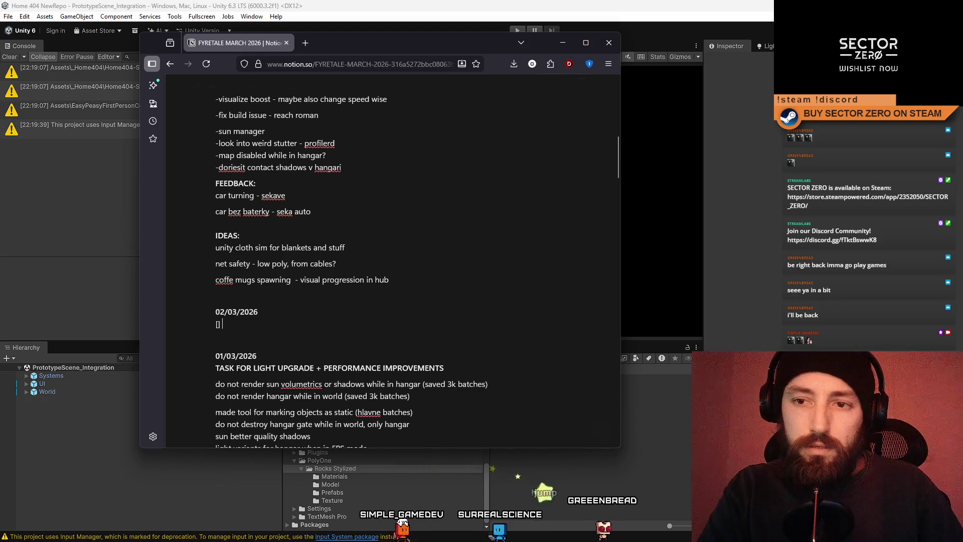
{"action": "type", "text": "pr"}
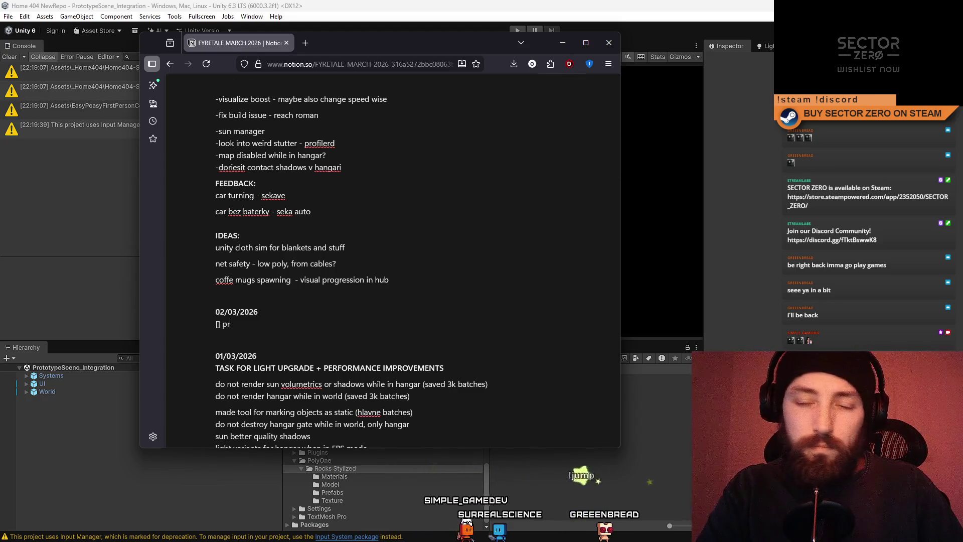
{"action": "type", "text": "event player from falling in office area"}
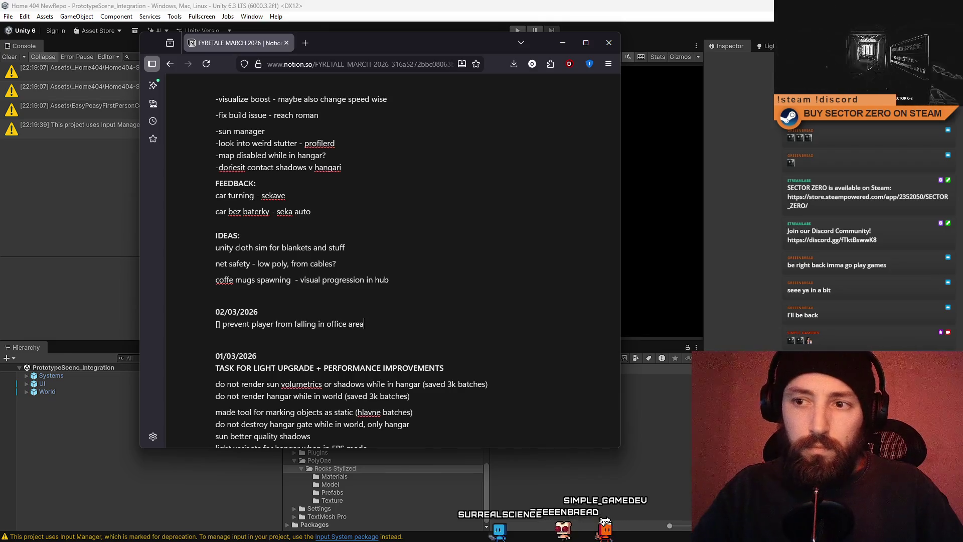
Step: Turn the first task into the dash item '-prevent player from falling in office area'
{"action": "key", "text": "BackSpace"}
{"action": "key", "text": "BackSpace"}
{"action": "key", "text": "BackSpace"}
{"action": "left_click", "coordinate": [394, 322]}
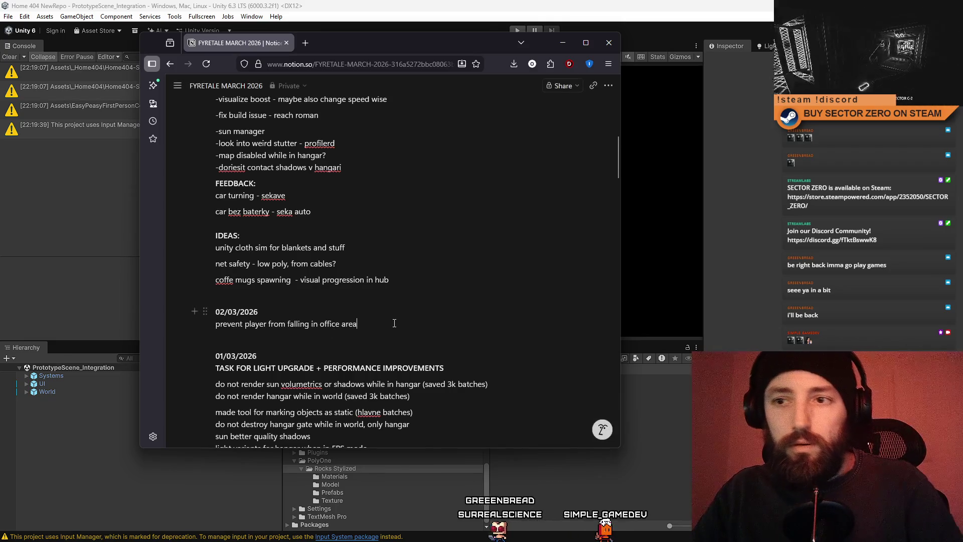
{"action": "type", "text": "-"}
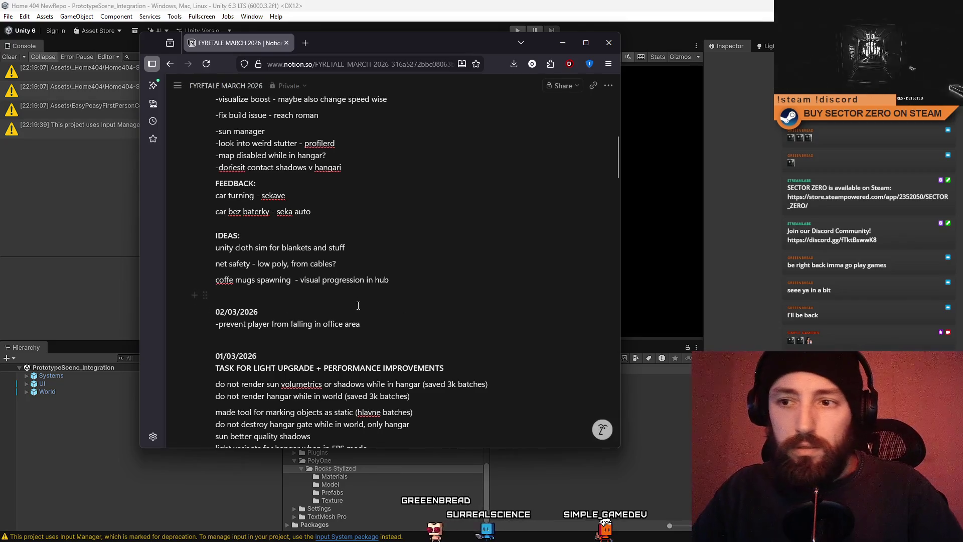
{"action": "left_click", "coordinate": [369, 323]}
Step: Add '-galaxy map system which can setup run time V1' and begin a '-galaxy map system works' line
{"action": "key", "text": "Return"}
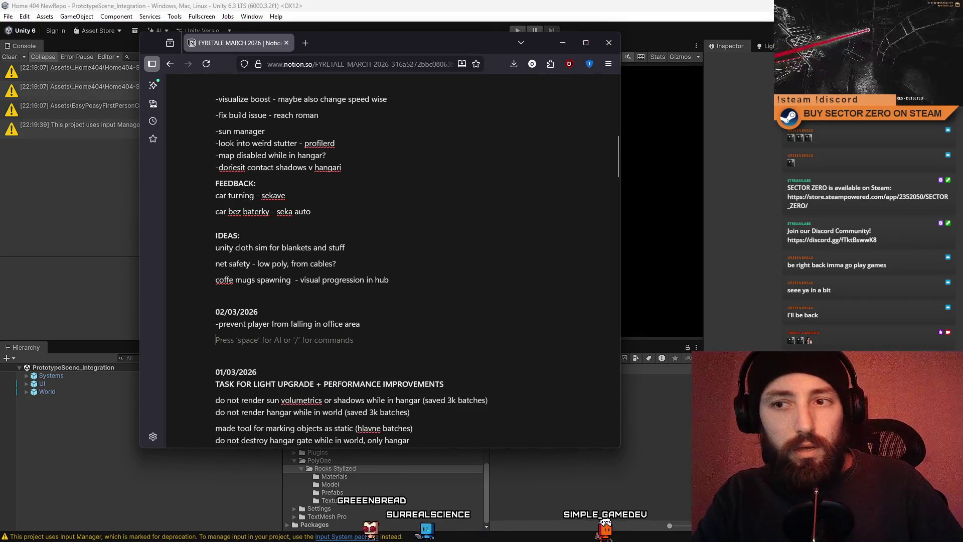
{"action": "key", "text": "BackSpace"}
{"action": "key", "text": "shift+Return"}
{"action": "type", "text": "-"}
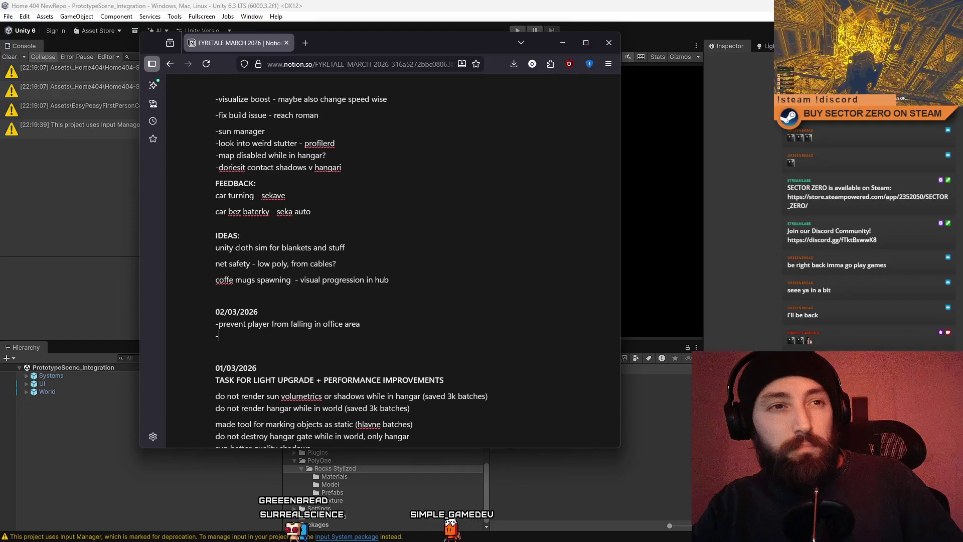
{"action": "type", "text": "gal"}
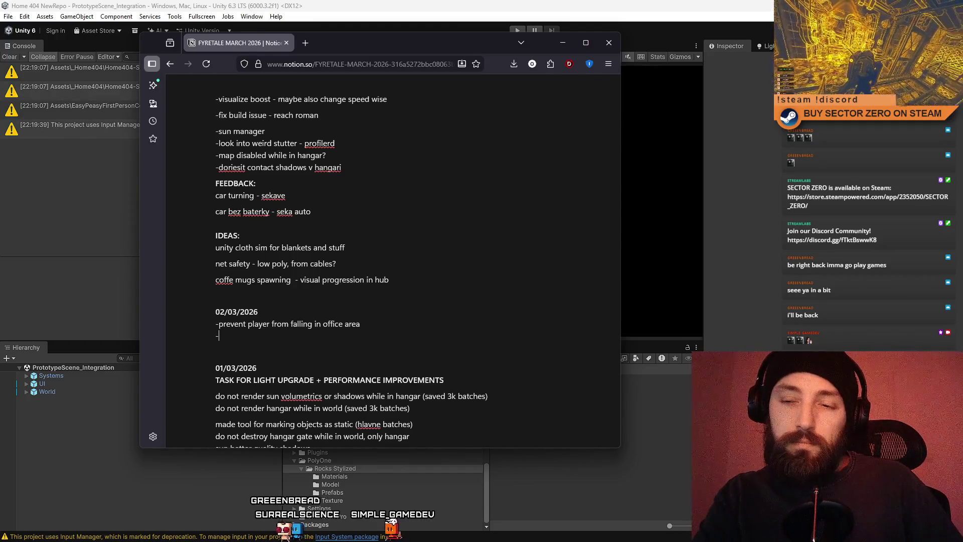
{"action": "type", "text": "axy map"}
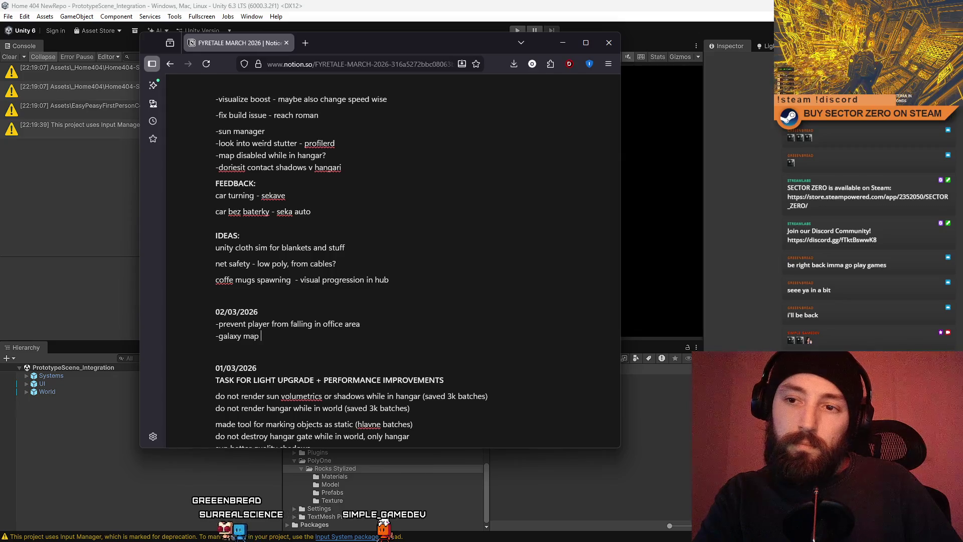
{"action": "type", "text": "syst"}
{"action": "type", "text": "em which "}
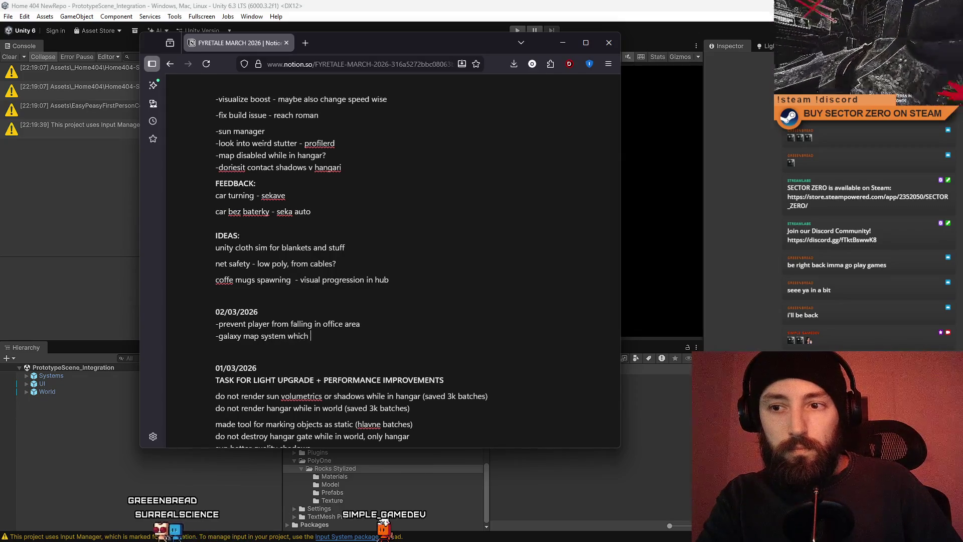
{"action": "type", "text": "can setup run time"}
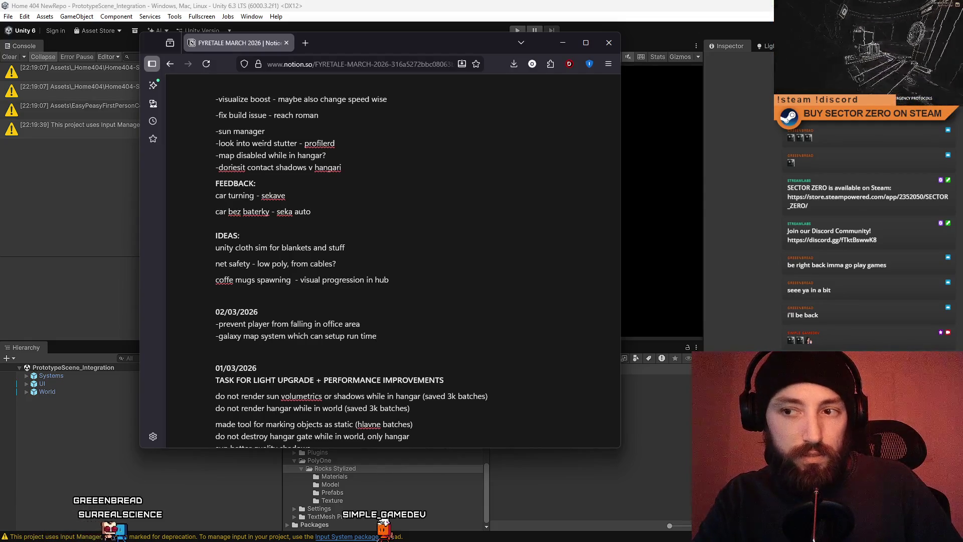
{"action": "type", "text": " V1"}
{"action": "key", "text": "Return"}
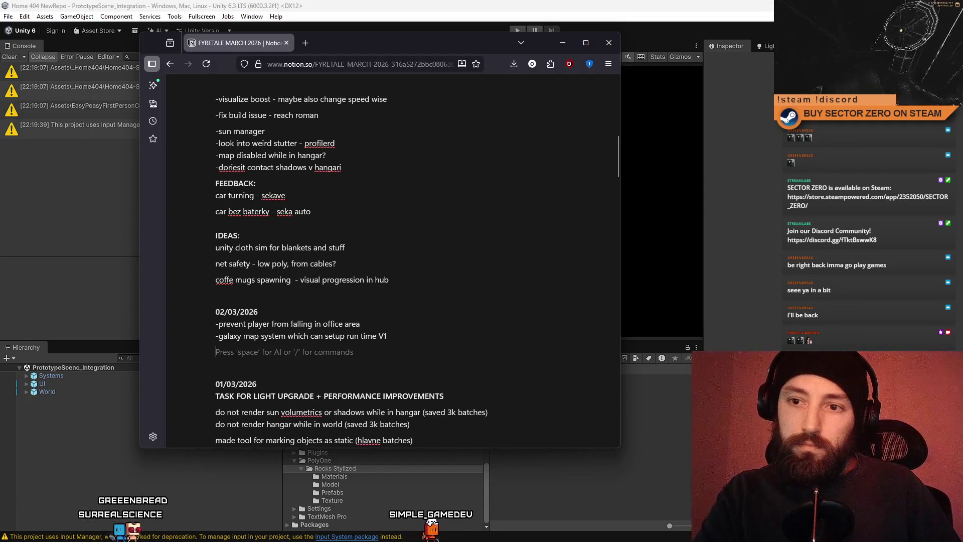
{"action": "key", "text": "BackSpace"}
{"action": "key", "text": "shift+Return"}
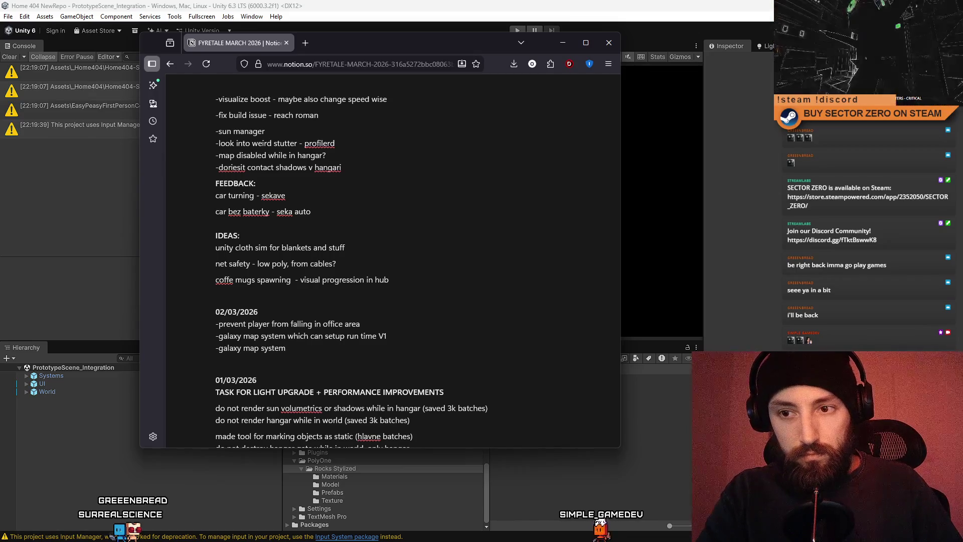
{"action": "type", "text": "-galaxy map system"}
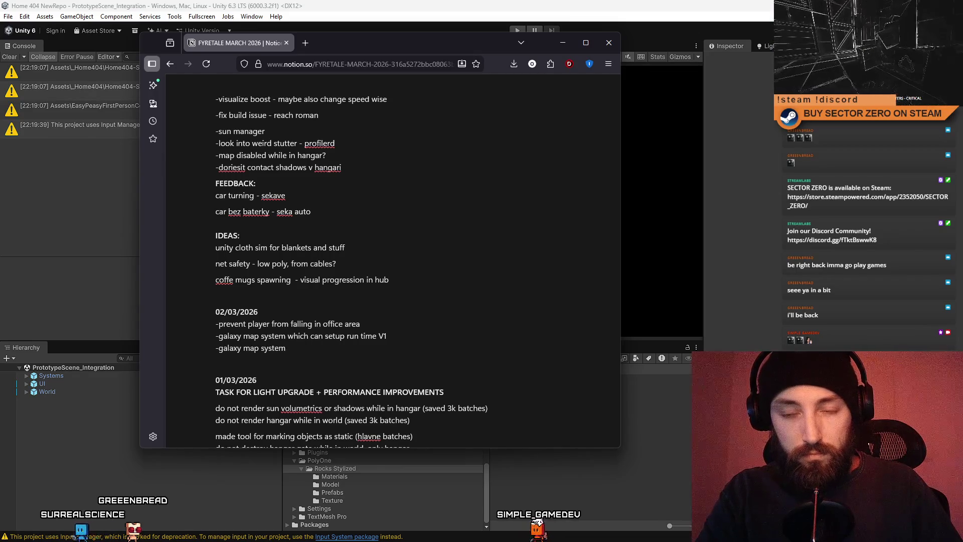
{"action": "type", "text": " works "}
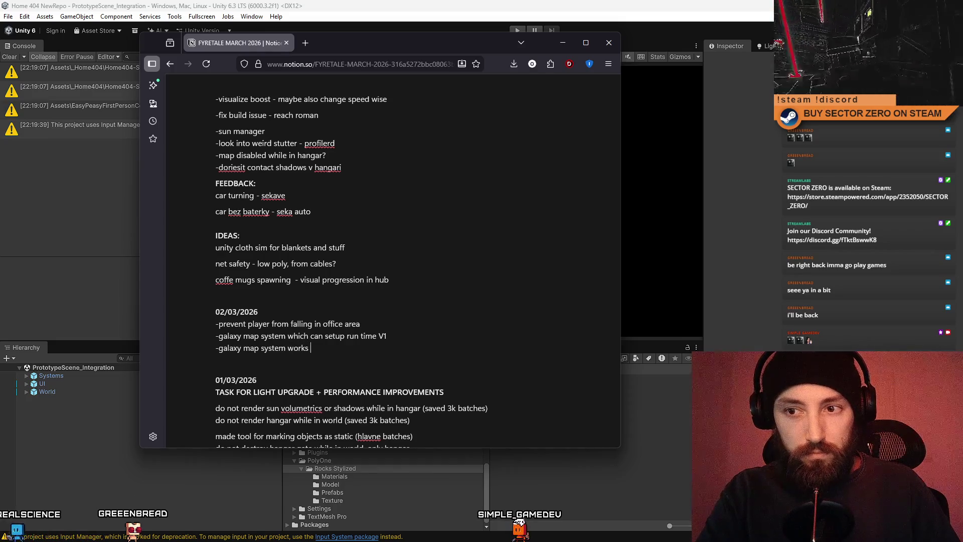
{"action": "type", "text": "s V2"}
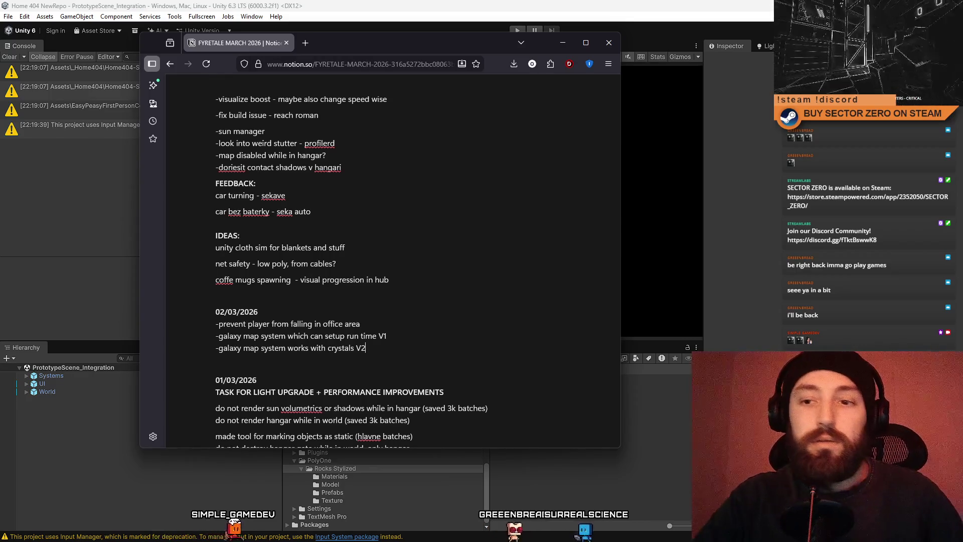
Step: Finish '-galaxy map system works with crystals V2' and add '-player starts near bed in office'
{"action": "key", "text": "Return"}
{"action": "type", "text": "-player starts near bed in office"}
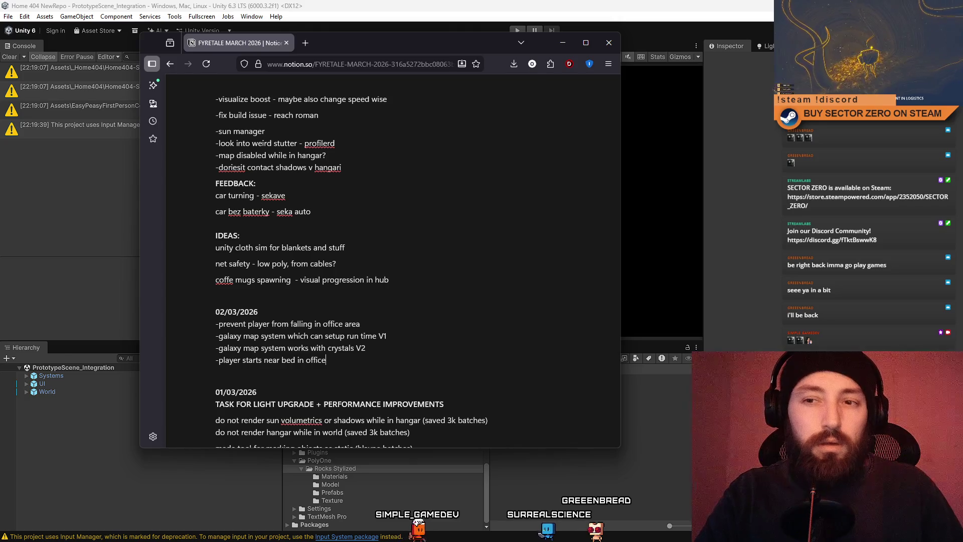
{"action": "left_click", "coordinate": [324, 335]}
Step: Insert '- activating galaxy map "activates" gate into first state' after the V1 task
{"action": "left_click", "coordinate": [388, 336]}
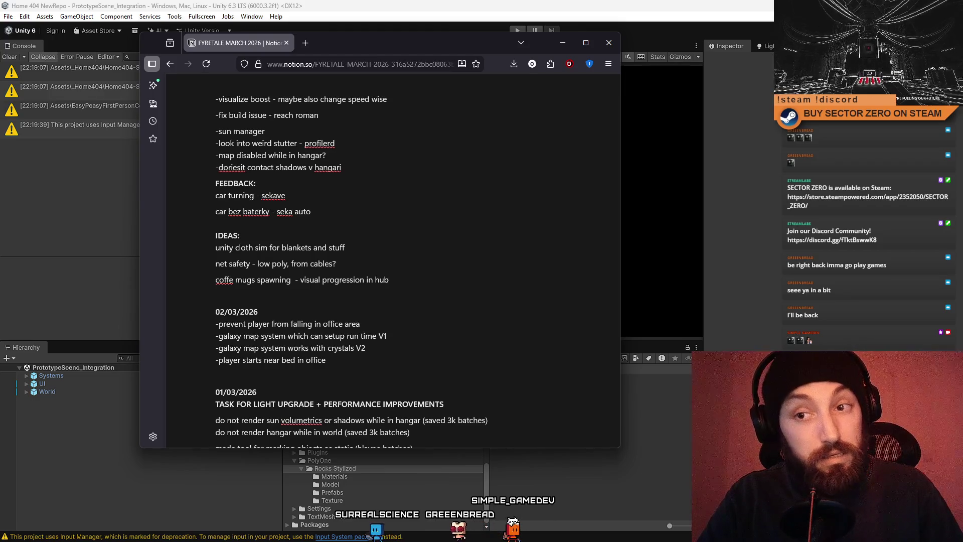
{"action": "key", "text": "Return"}
{"action": "type", "text": "- "}
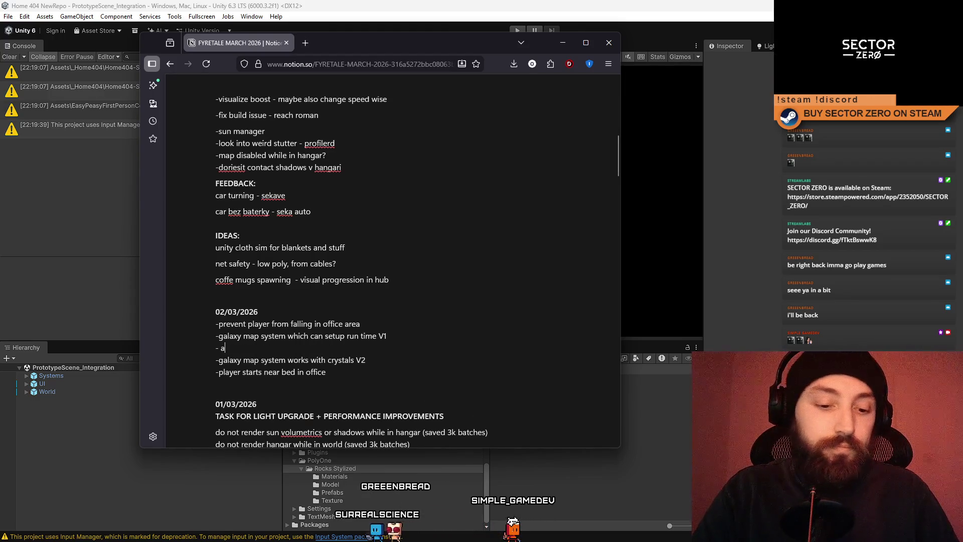
{"action": "type", "text": "activating ga"}
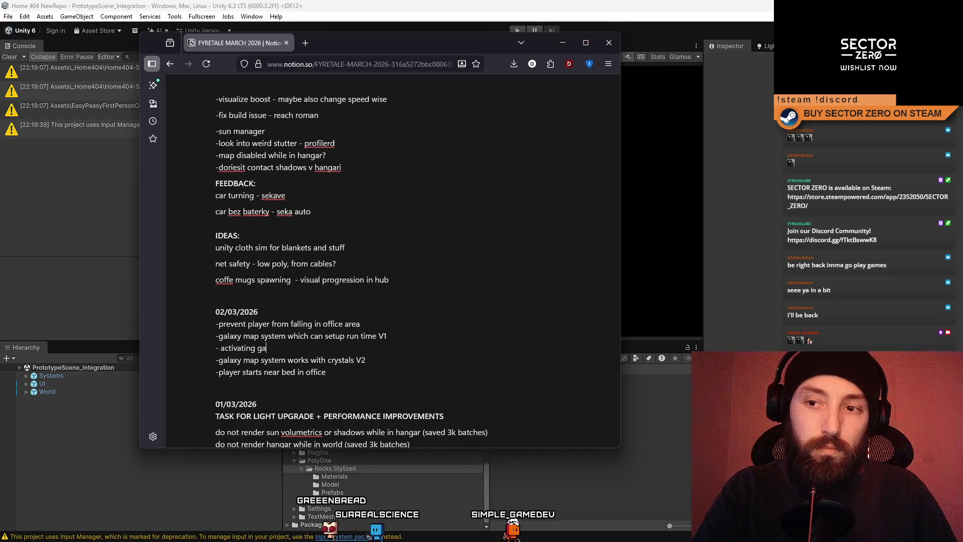
{"action": "type", "text": "laxuy"}
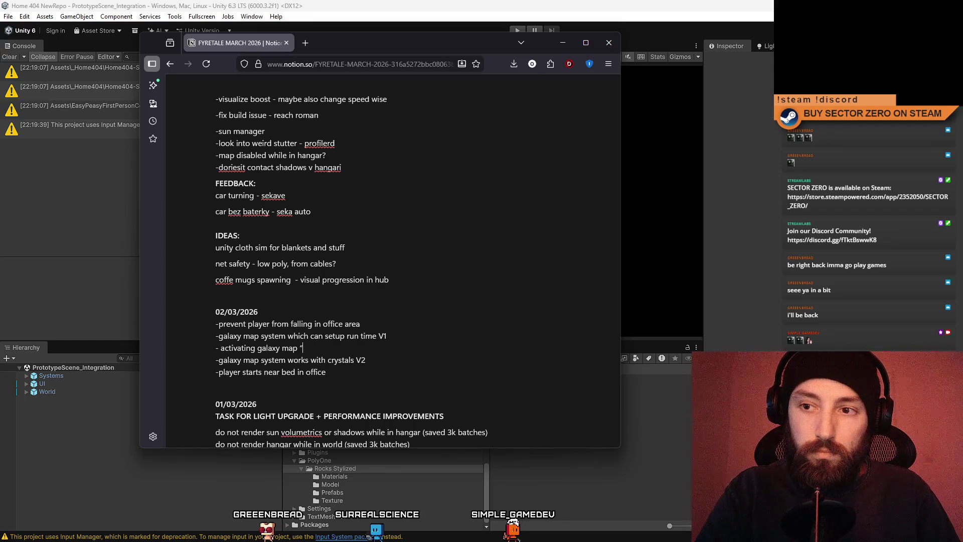
{"action": "key", "text": "BackSpace"}
{"action": "key", "text": "BackSpace"}
{"action": "key", "text": "BackSpace"}
{"action": "type", "text": "\" gate into first sta"}
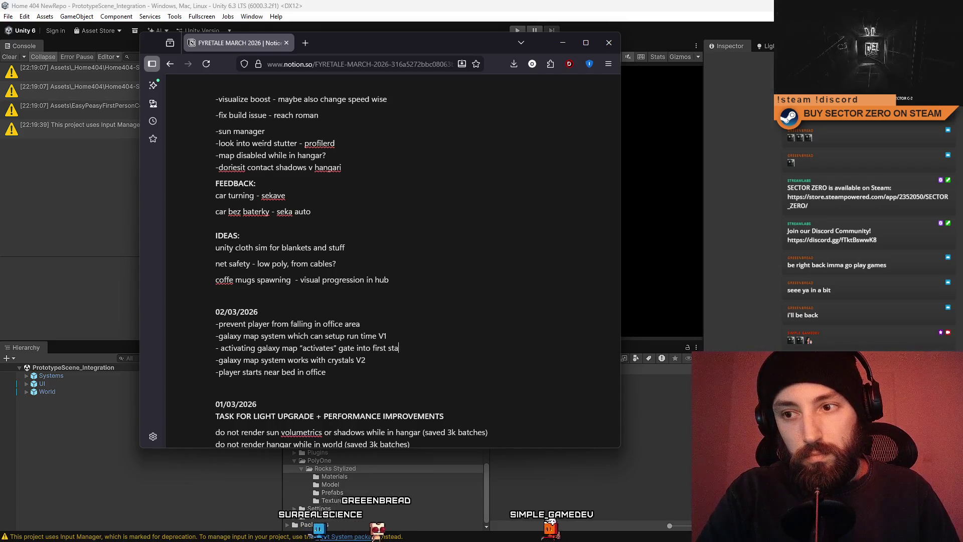
{"action": "type", "text": "te"}
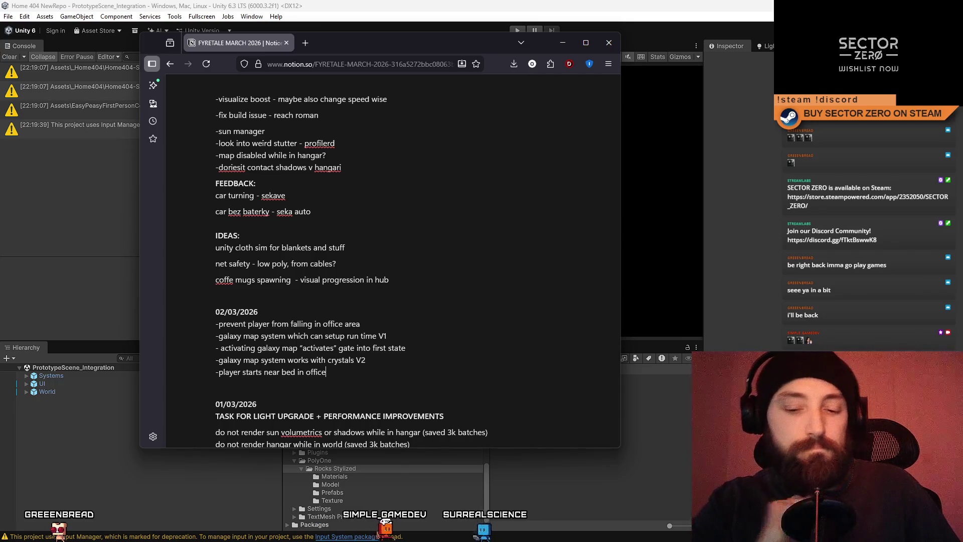
{"action": "key", "text": "Return"}
Step: Add the line '- ramp before entering gate, ramp open removes crystals'
{"action": "type", "text": "- ramp before enter"}
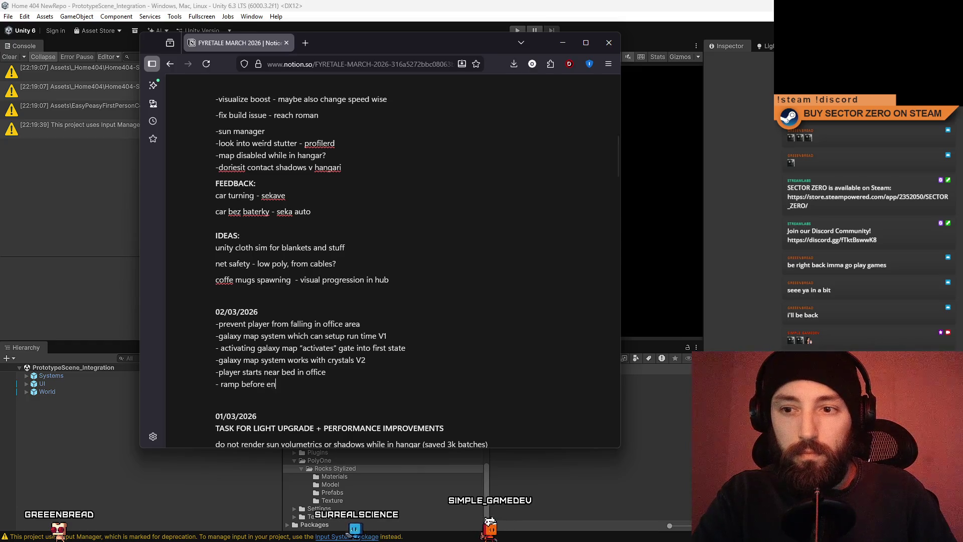
{"action": "type", "text": "ing gate"}
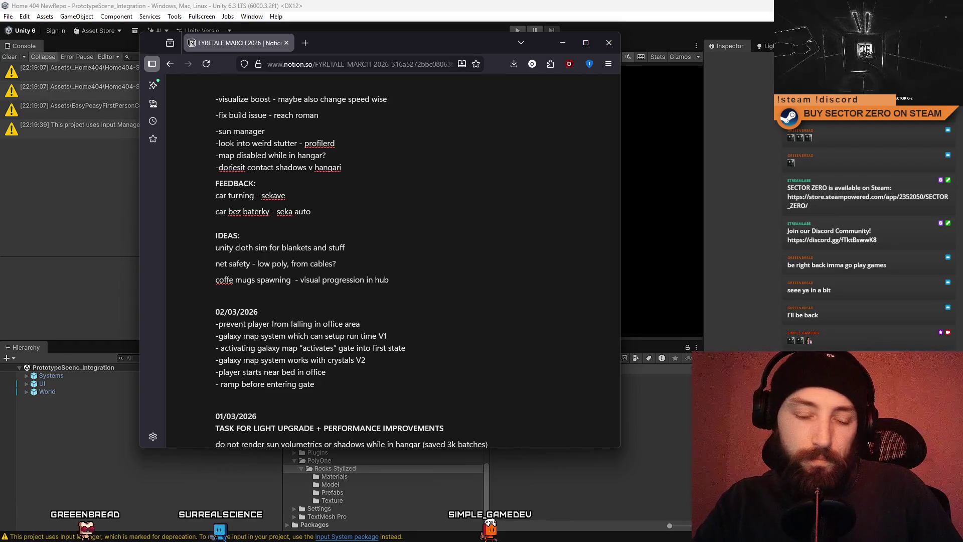
{"action": "type", "text": "removes crystals"}
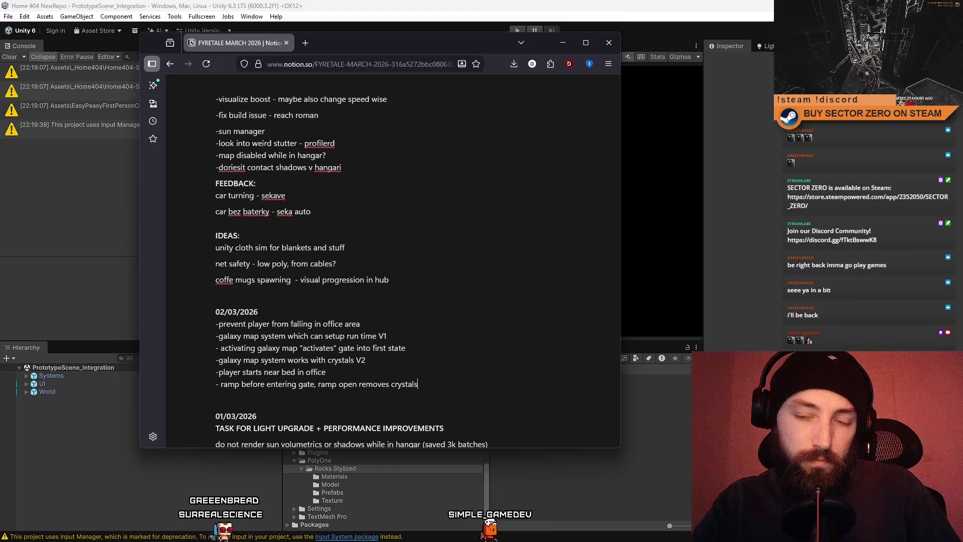
{"action": "key", "text": "Return"}
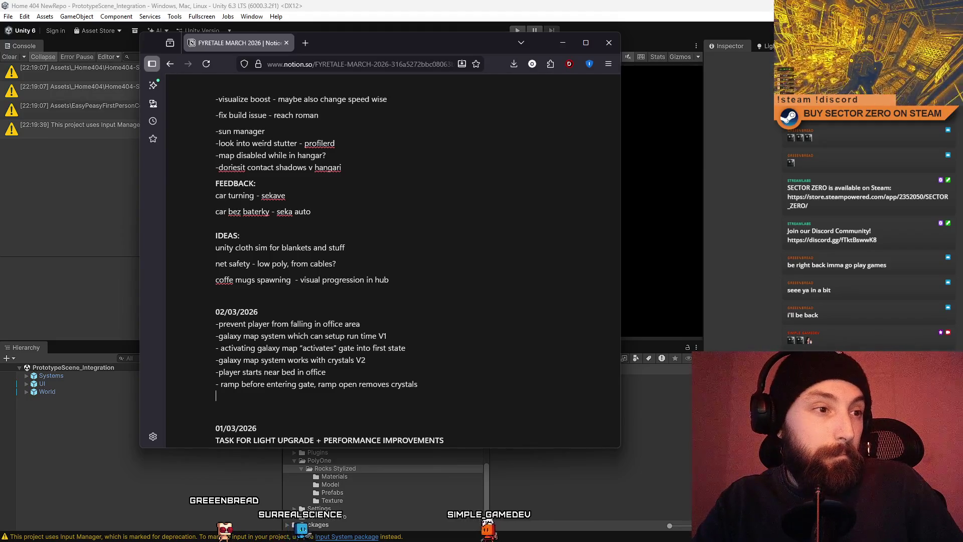
Step: Add 'manual gate closing ???', fixing the 'manualk' typo, and start the world map line
{"action": "type", "text": "gate closing ???"}
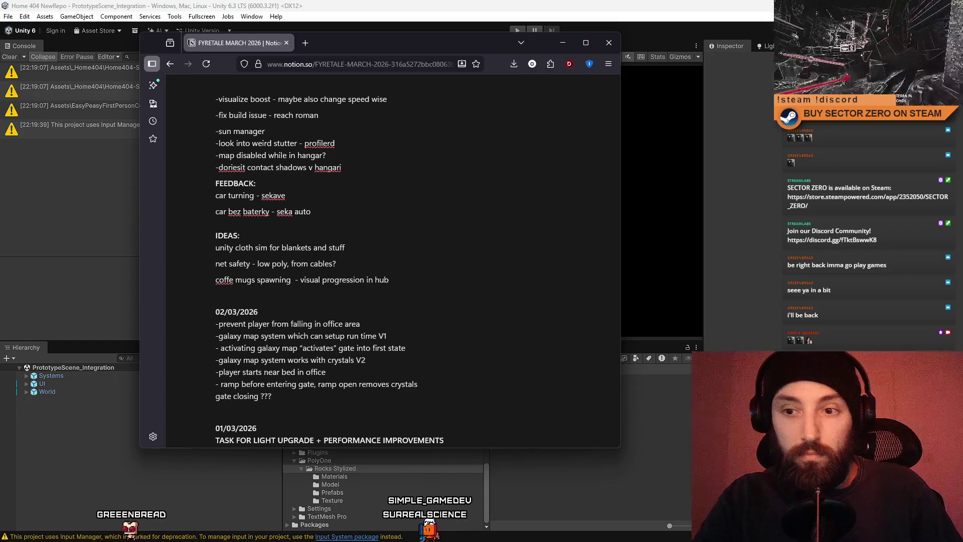
{"action": "key", "text": "Home"}
{"action": "type", "text": "manualk"}
{"action": "key", "text": "BackSpace"}
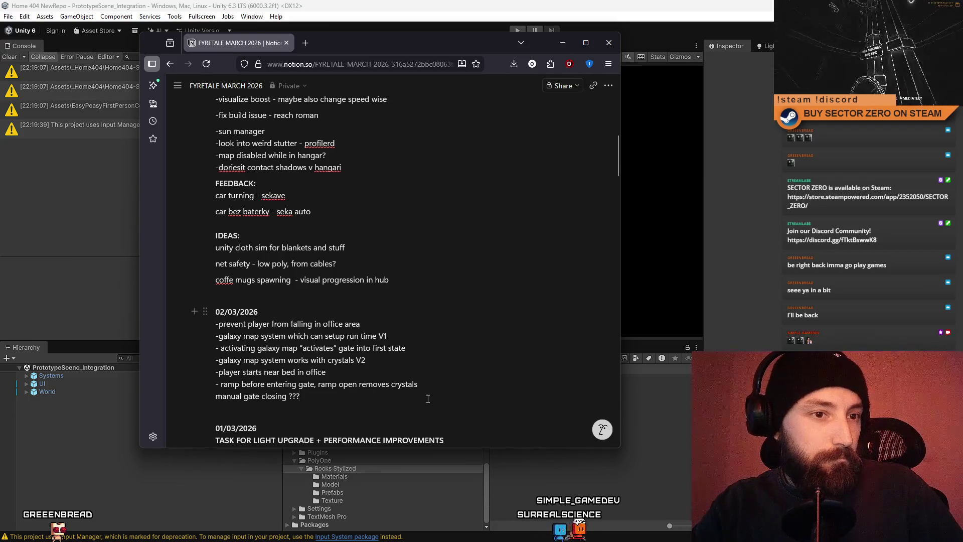
{"action": "key", "text": "Return"}
{"action": "type", "text": "-"}
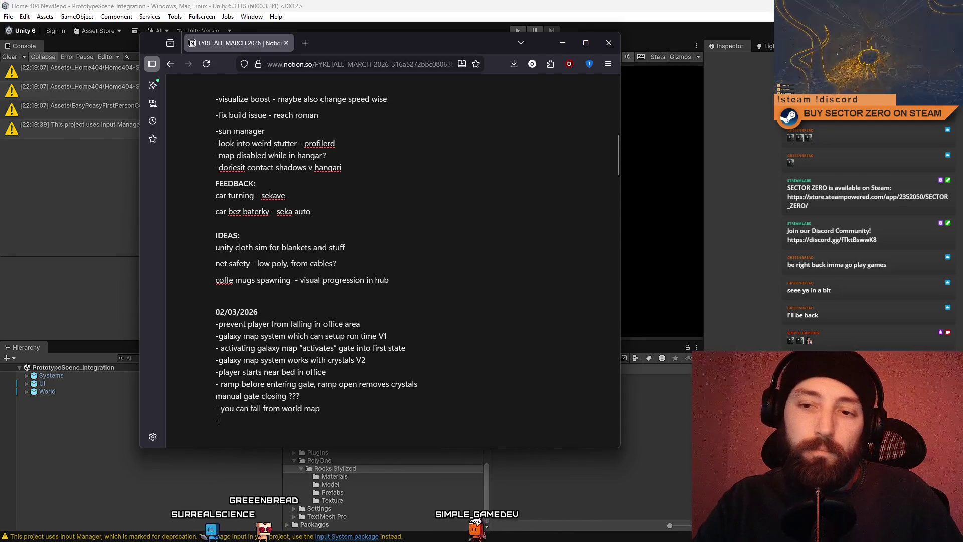
Step: Add a task to respawn a fallen player in the hangar, plus drone rescue
{"action": "key", "text": "Return"}
{"action": "type", "text": "- when player fails to exit"}
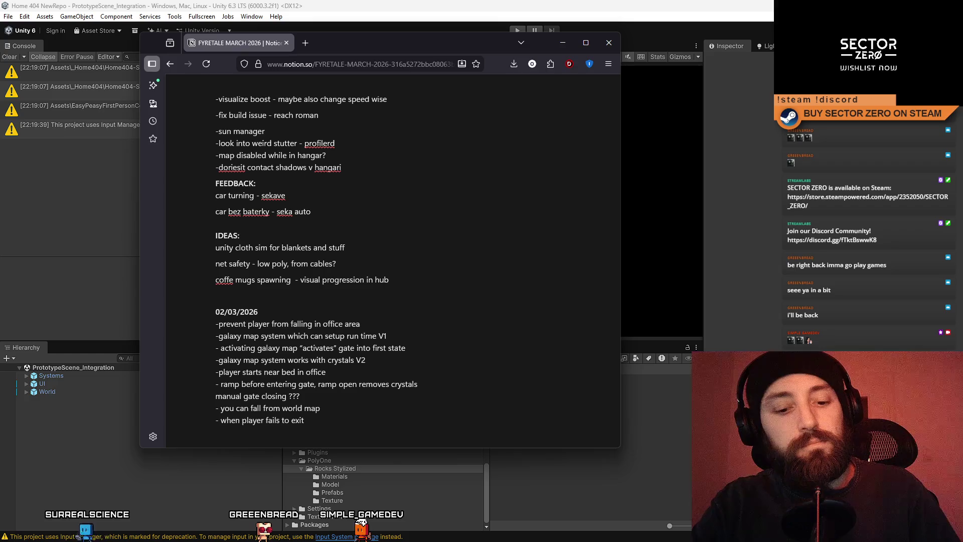
{"action": "type", "text": " respawn in hangar  (car inventory dump ?"}
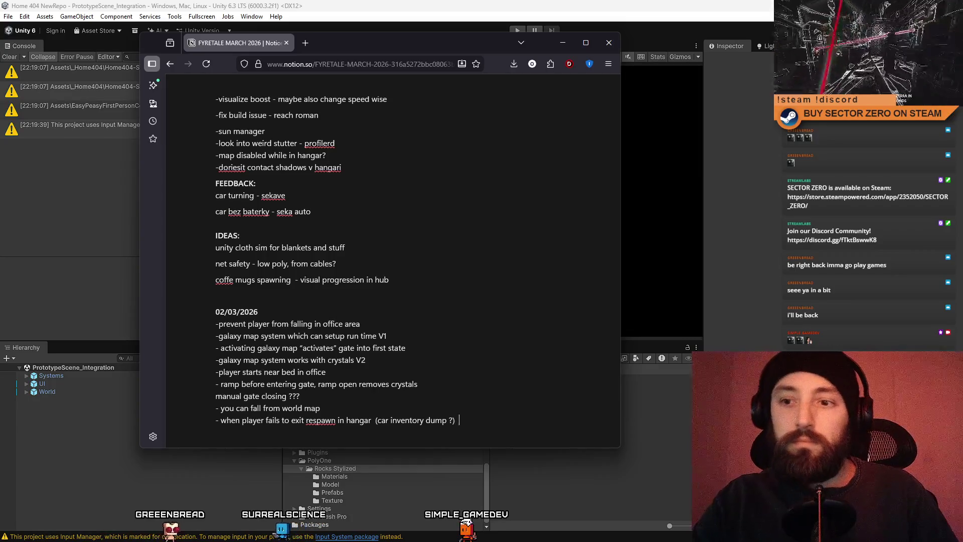
{"action": "type", "text": "+ d"}
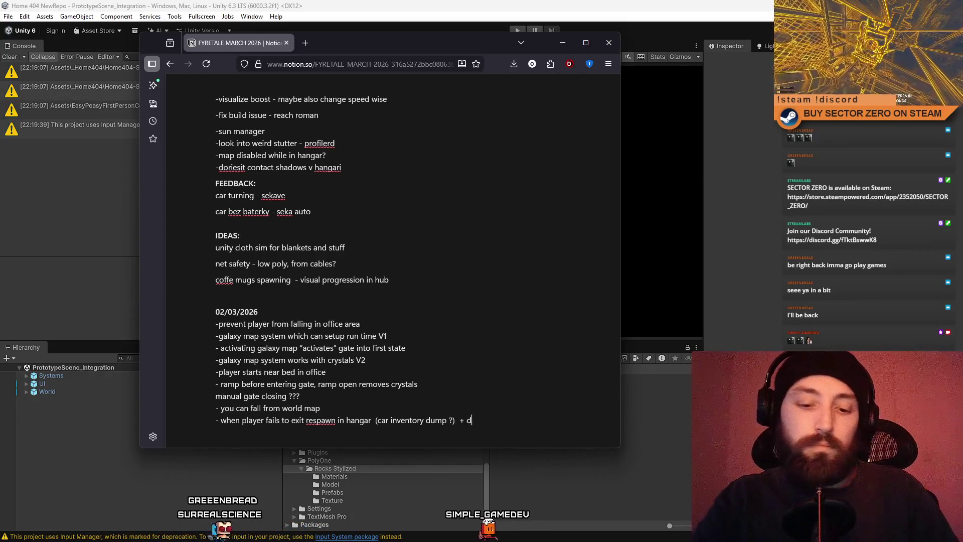
{"action": "type", "text": "rone rescue"}
{"action": "key", "text": "Return"}
{"action": "type", "text": "-"}
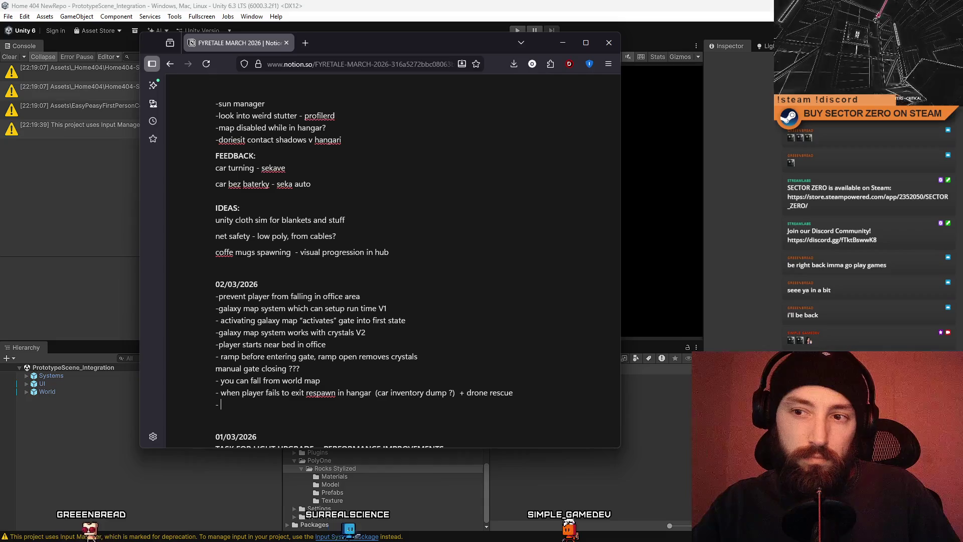
Step: Add 'sleeping system', 'limiting car speed on hangar entrance', 'rocks on by default' and 'menu ui ??' tasks
{"action": "type", "text": "sleeping "}
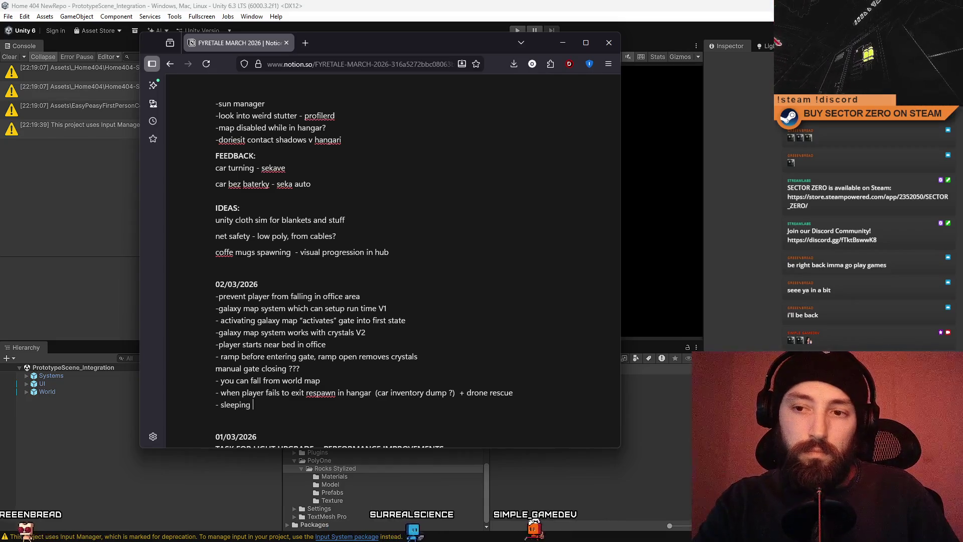
{"action": "type", "text": "system"}
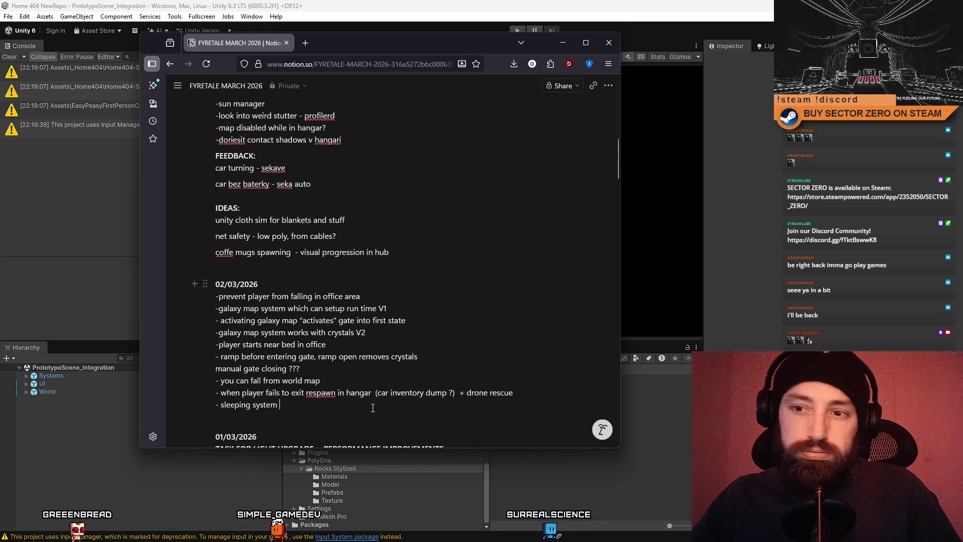
{"action": "key", "text": "Return"}
{"action": "type", "text": "- limitng"}
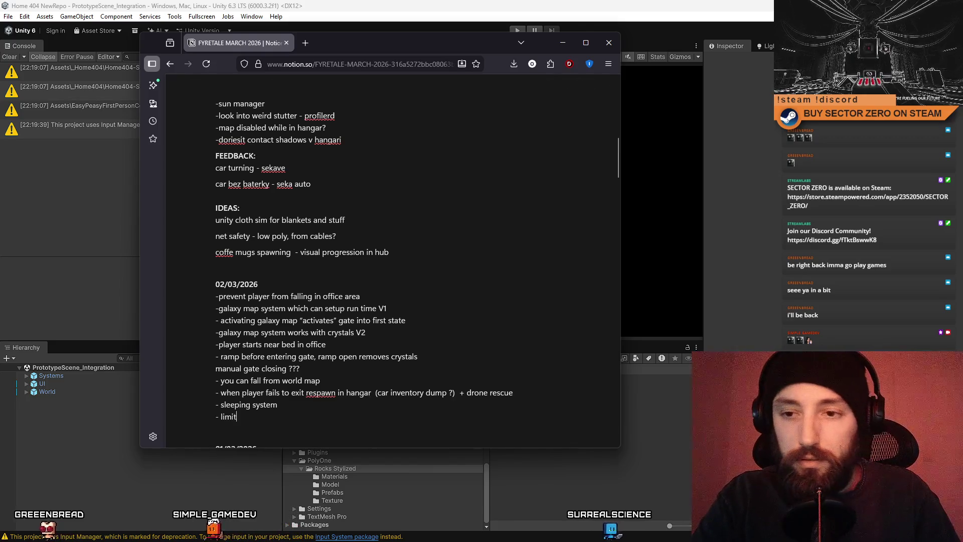
{"action": "type", "text": " car spee"}
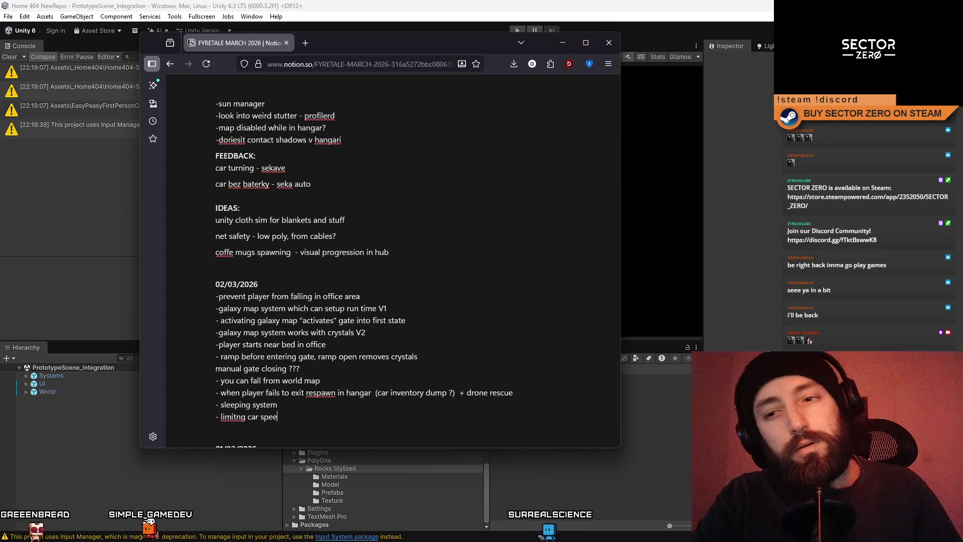
{"action": "type", "text": "d on hangar entrance"}
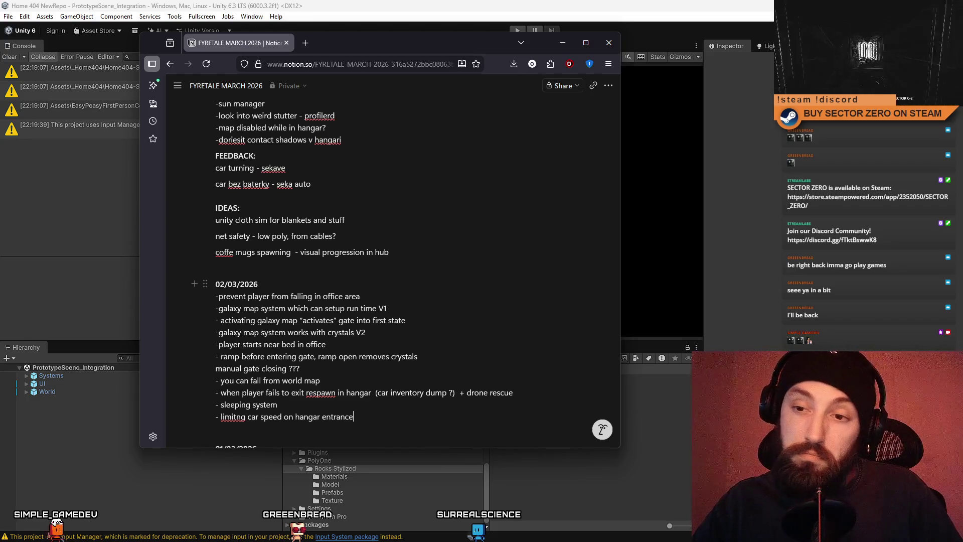
{"action": "key", "text": "Return"}
{"action": "type", "text": "- rock"}
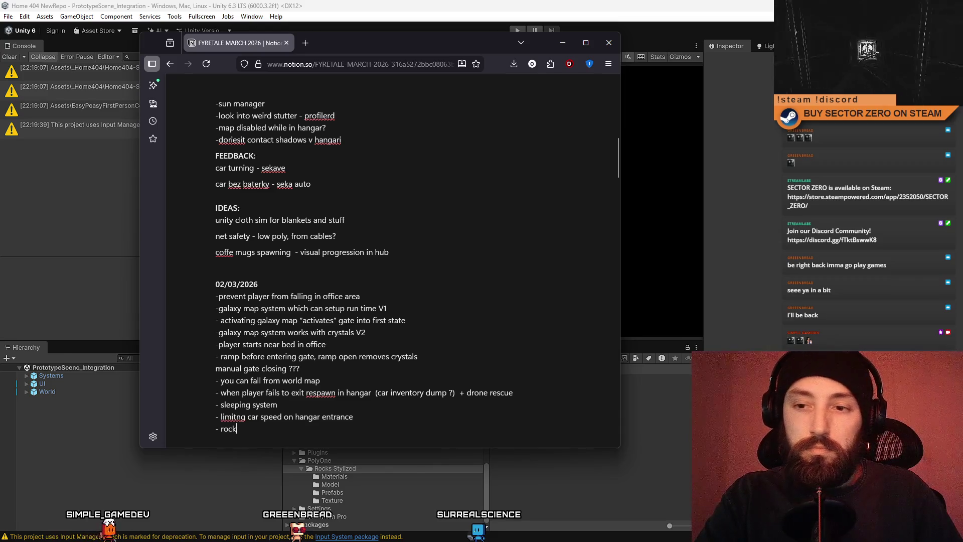
{"action": "type", "text": "s on by default"}
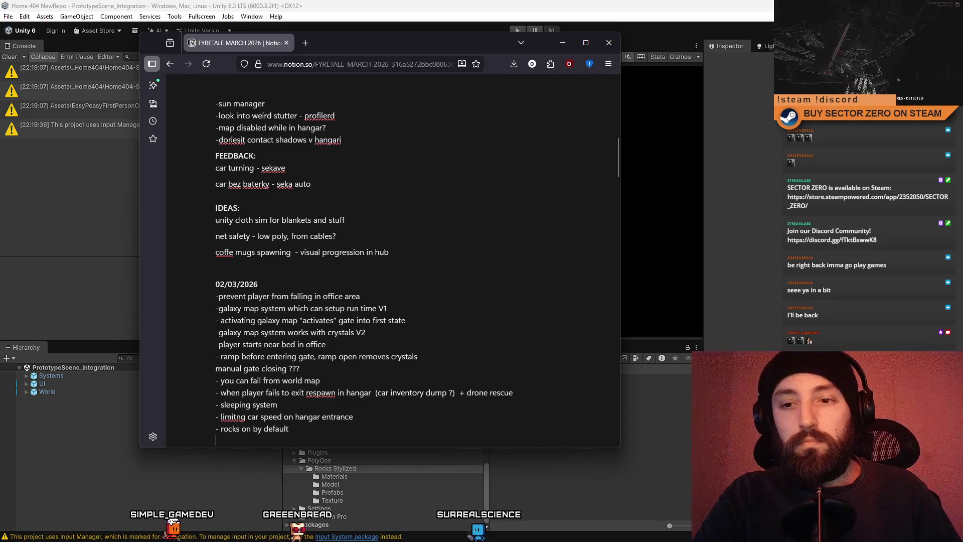
{"action": "type", "text": " - menu ui ??"}
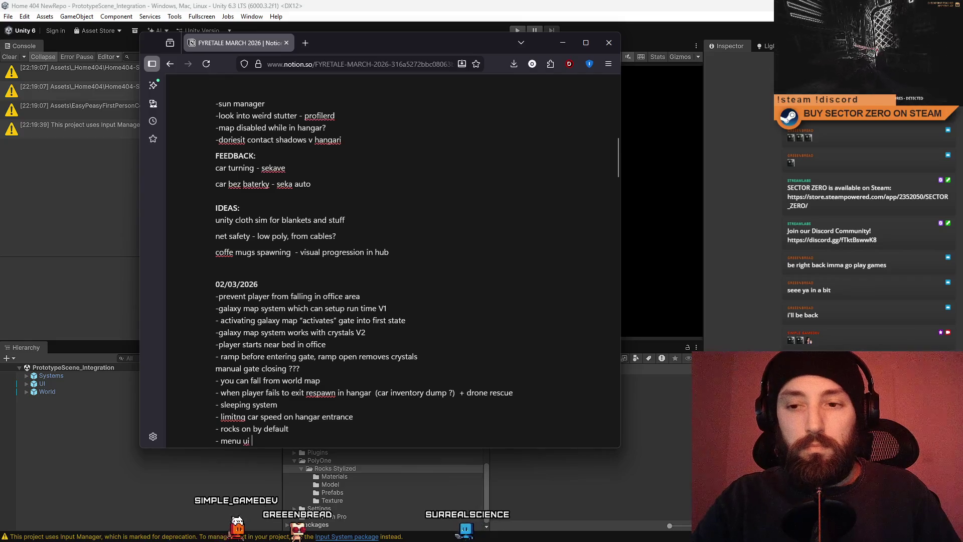
{"action": "scroll", "coordinate": [418, 324], "scroll_direction": "down", "scroll_amount": 3}
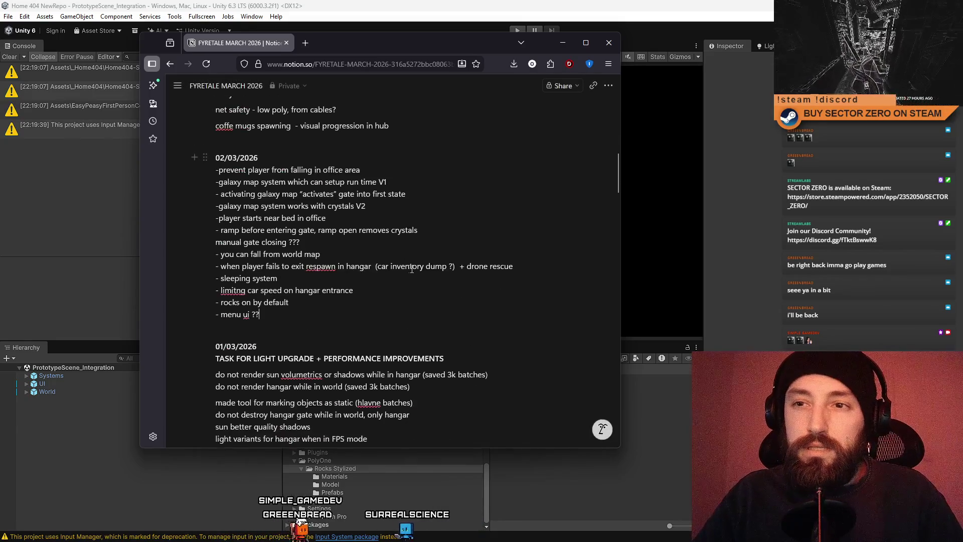
Step: Append ', remove climbing' to the first 02/03/2026 task and add a blank line below it
{"action": "scroll", "coordinate": [418, 323], "scroll_direction": "up", "scroll_amount": 2}
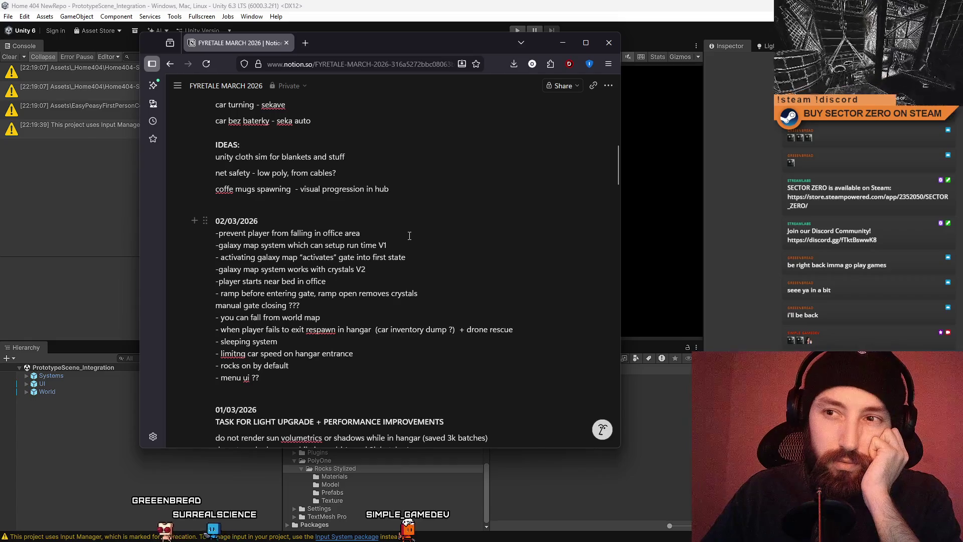
{"action": "left_click", "coordinate": [433, 232]}
{"action": "type", "text": ", remove "}
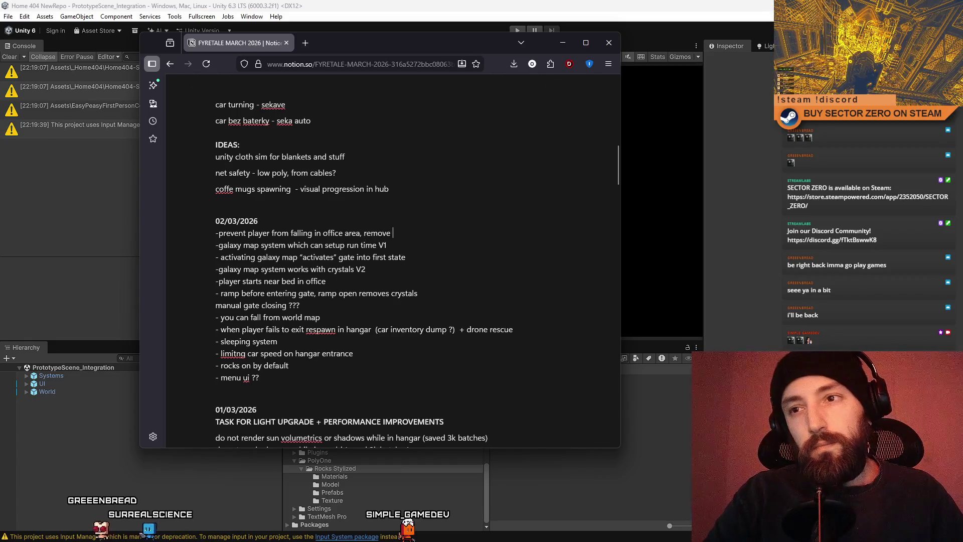
{"action": "type", "text": "climbing"}
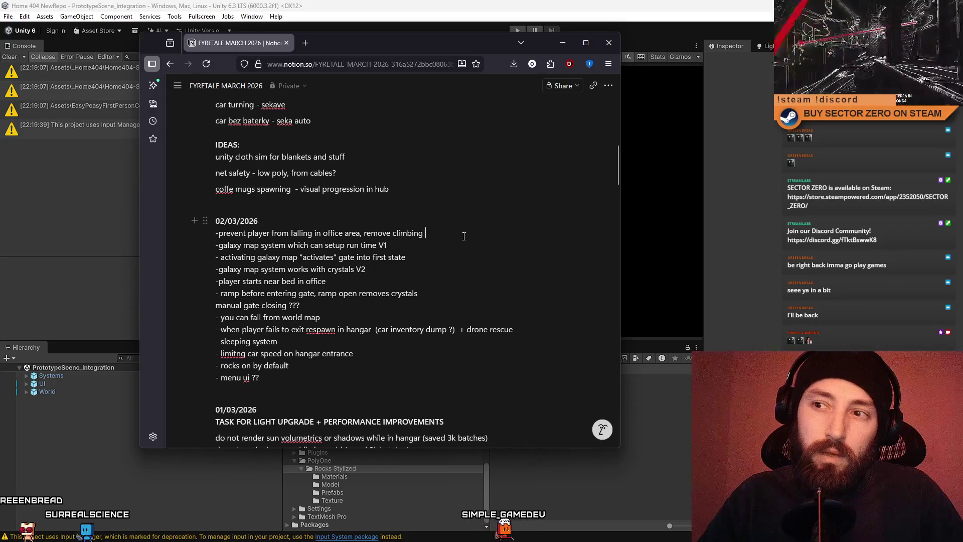
{"action": "key", "text": "Return"}
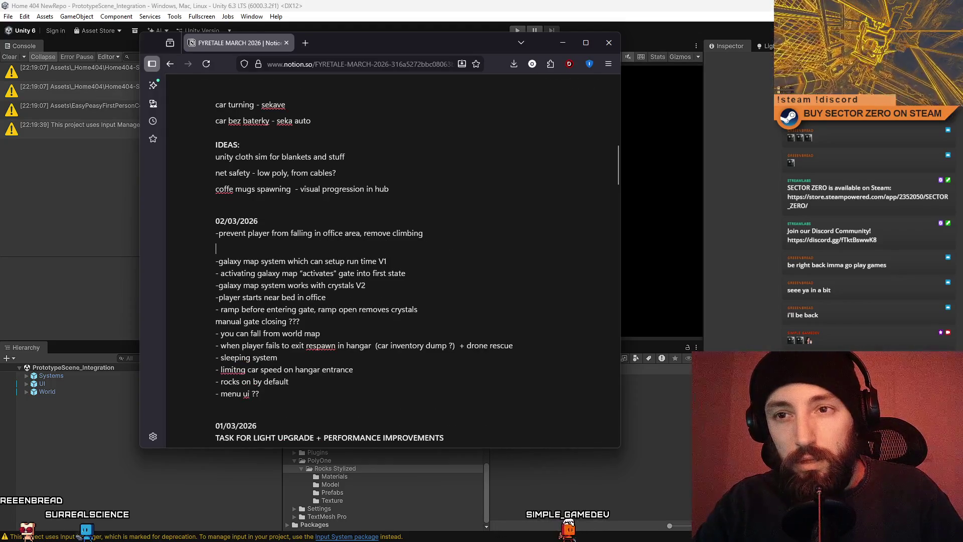
Step: Settle on the empty line, then select the 'you can fall from world map' task
{"action": "key", "text": "shift+Up"}
{"action": "key", "text": "shift+Up"}
{"action": "key", "text": "shift+Up"}
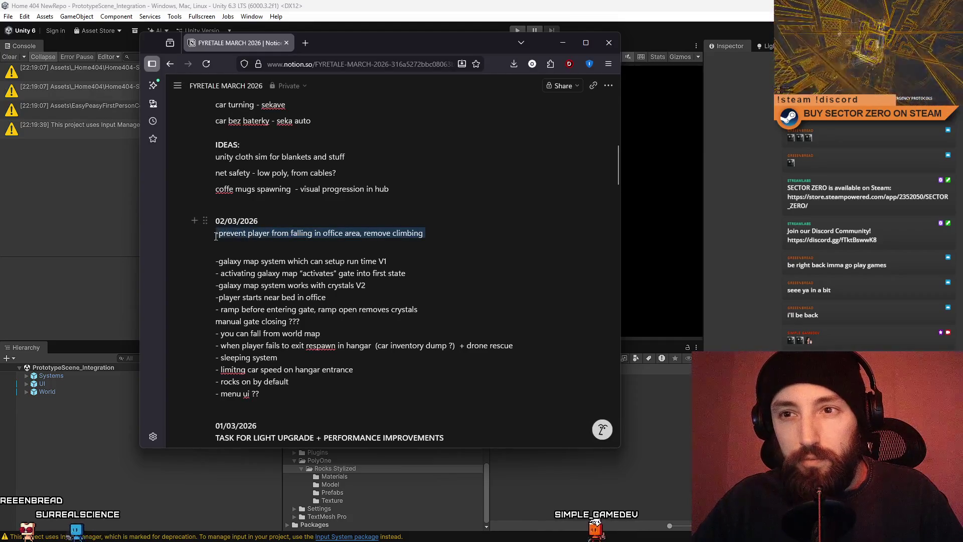
{"action": "left_click", "coordinate": [255, 246]}
{"action": "mouse_move", "coordinate": [215, 233]}
{"action": "left_mouse_down"}
{"action": "mouse_move", "coordinate": [425, 233]}
{"action": "mouse_move", "coordinate": [258, 238]}
{"action": "left_mouse_up"}
{"action": "left_click", "coordinate": [454, 243]}
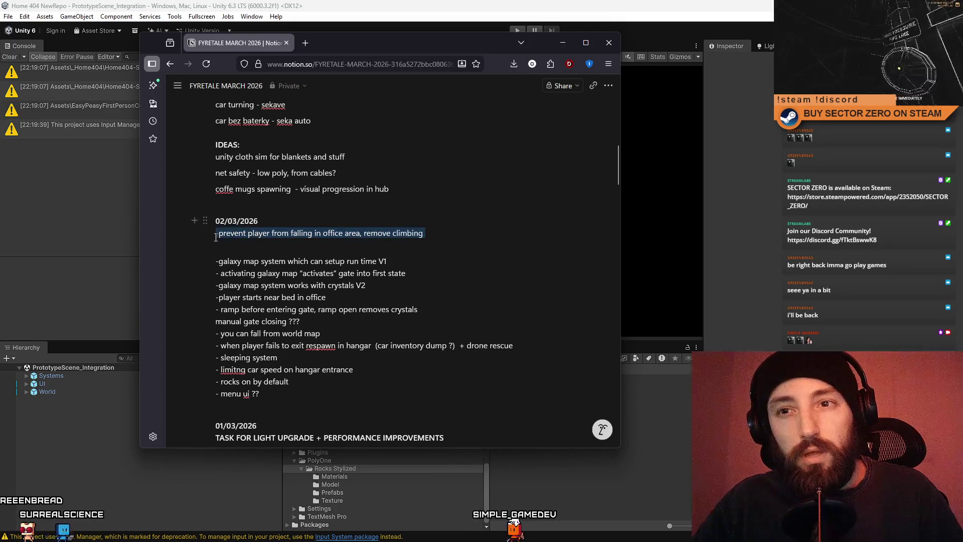
{"action": "left_click", "coordinate": [240, 246]}
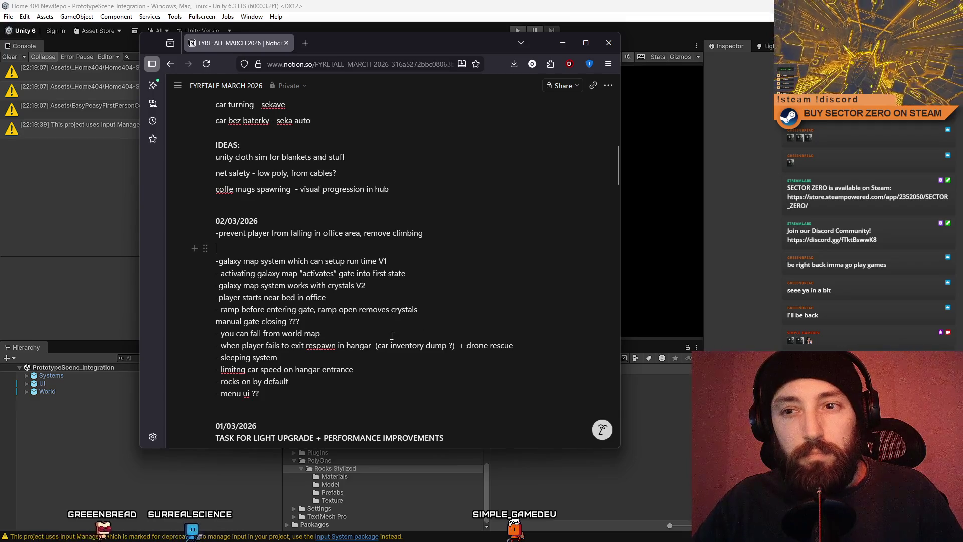
{"action": "mouse_move", "coordinate": [320, 333]}
{"action": "left_mouse_down"}
{"action": "mouse_move", "coordinate": [216, 333]}
{"action": "mouse_move", "coordinate": [216, 232]}
{"action": "mouse_move", "coordinate": [216, 334]}
{"action": "left_mouse_up"}
{"action": "key", "text": "ctrl+c"}
Step: Move the 'you can fall from world map' task directly under the first task
{"action": "key", "text": "BackSpace"}
{"action": "left_click", "coordinate": [438, 230]}
{"action": "key", "text": "Return"}
{"action": "key", "text": "ctrl+v"}
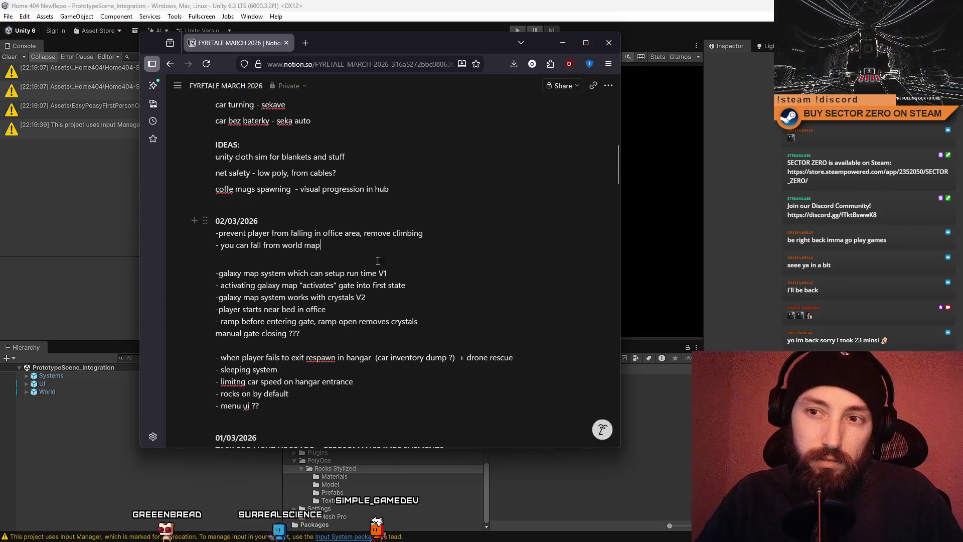
Step: Move 'limit car speed on hangar entrance' beneath the world-map fall task
{"action": "left_click", "coordinate": [376, 334]}
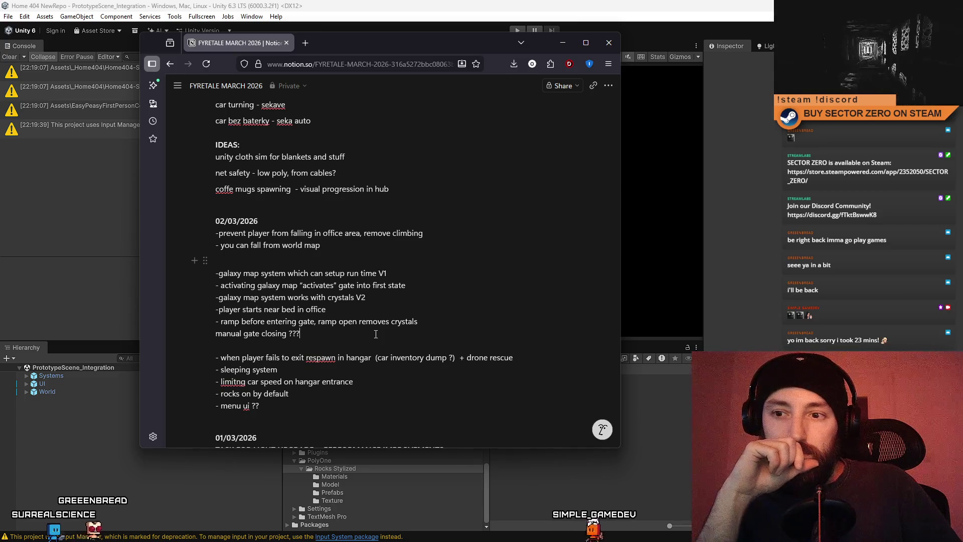
{"action": "mouse_move", "coordinate": [375, 377]}
{"action": "left_mouse_down"}
{"action": "mouse_move", "coordinate": [231, 381]}
{"action": "mouse_move", "coordinate": [221, 273]}
{"action": "left_mouse_up"}
{"action": "left_click", "coordinate": [324, 397]}
{"action": "mouse_move", "coordinate": [324, 397]}
{"action": "left_mouse_down"}
{"action": "mouse_move", "coordinate": [385, 377]}
{"action": "mouse_move", "coordinate": [241, 381]}
{"action": "mouse_move", "coordinate": [221, 301]}
{"action": "mouse_move", "coordinate": [221, 383]}
{"action": "left_mouse_up"}
{"action": "key", "text": "Down"}
{"action": "key", "text": "BackSpace"}
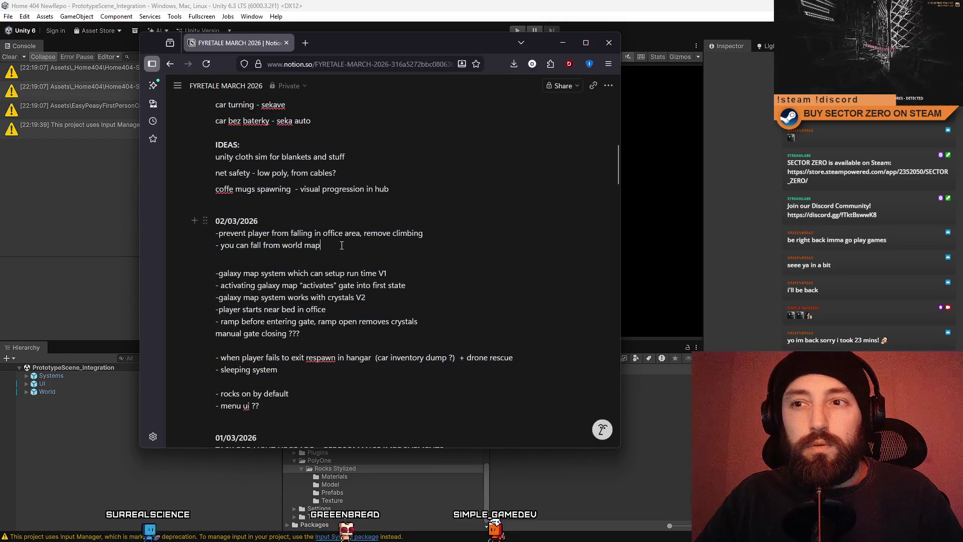
{"action": "left_click", "coordinate": [221, 260]}
{"action": "key", "text": "ctrl+v"}
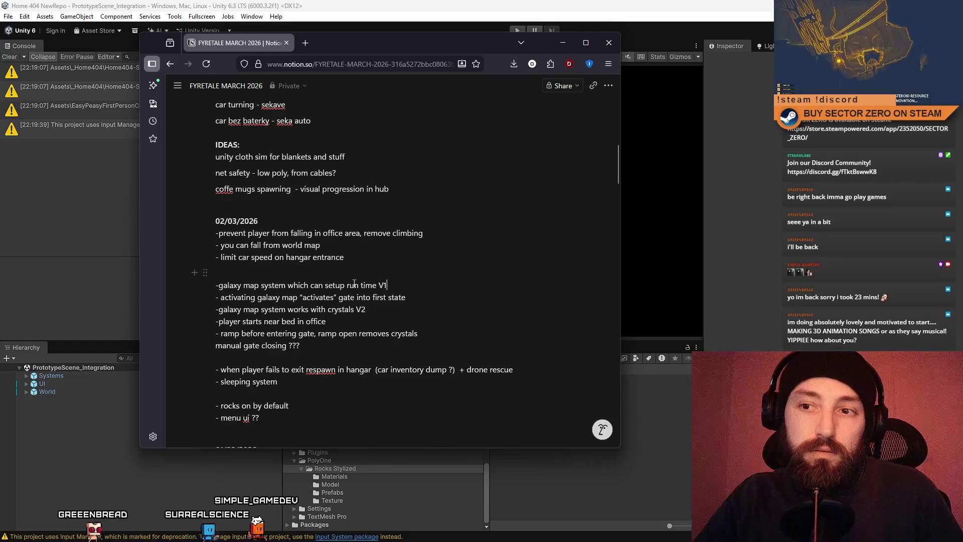
{"action": "left_click_drag", "start_coordinate": [325, 321], "coordinate": [217, 323]}
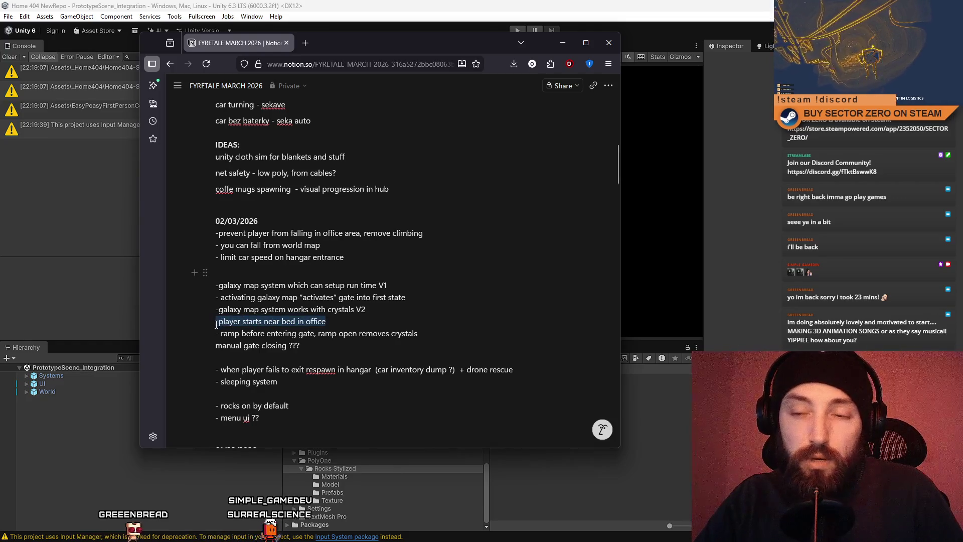
Step: Cut 'player starts near bed in office' and open a new line under the car-speed task
{"action": "key", "text": "BackSpace"}
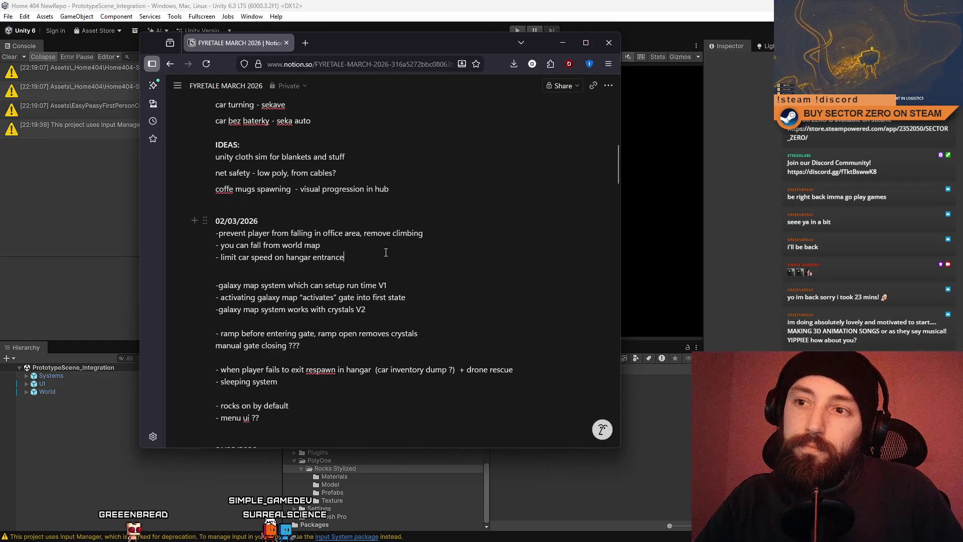
{"action": "key", "text": "Return"}
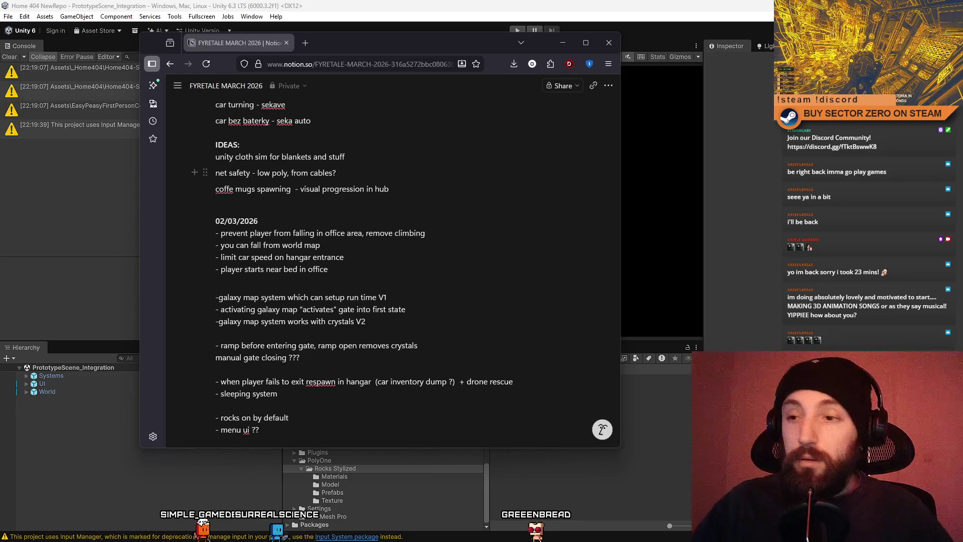
{"action": "mouse_move", "coordinate": [470, 41]}
{"action": "left_mouse_down"}
{"action": "mouse_move", "coordinate": [506, 66]}
{"action": "mouse_move", "coordinate": [535, 55]}
{"action": "left_mouse_up"}
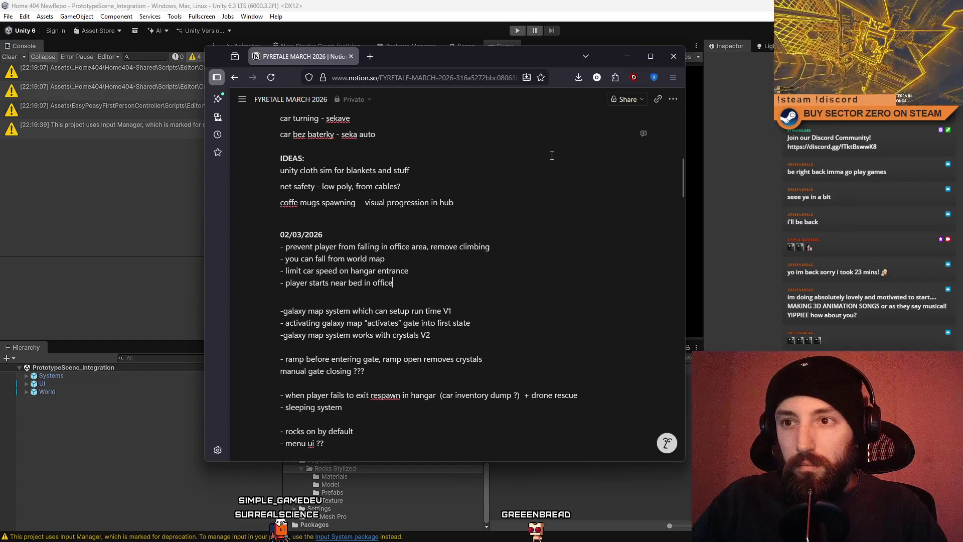
Step: Clear the Unity console warnings, then return to Notion and select the first 02/03/2026 task
{"action": "left_click_drag", "start_coordinate": [413, 285], "coordinate": [396, 258]}
{"action": "left_click", "coordinate": [452, 310]}
{"action": "left_click", "coordinate": [628, 57]}
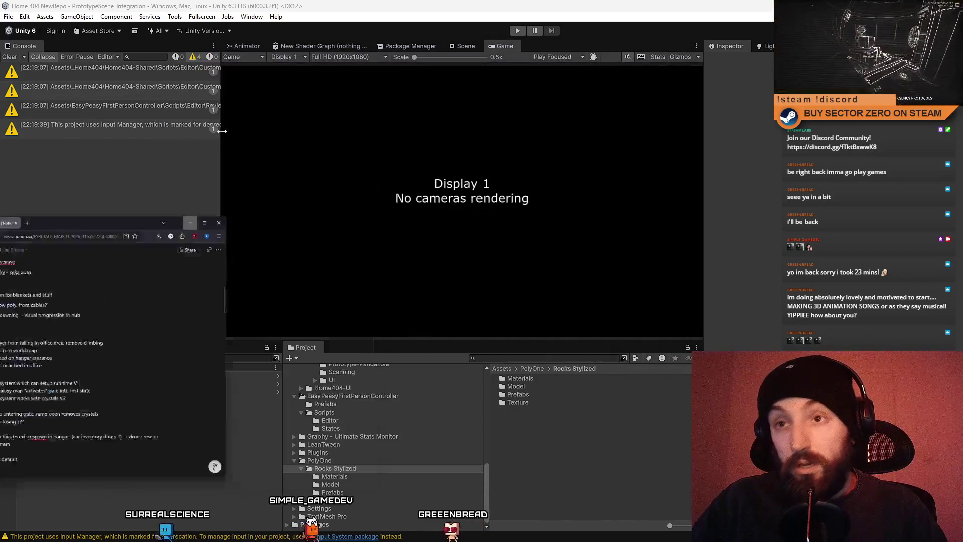
{"action": "left_click", "coordinate": [9, 56]}
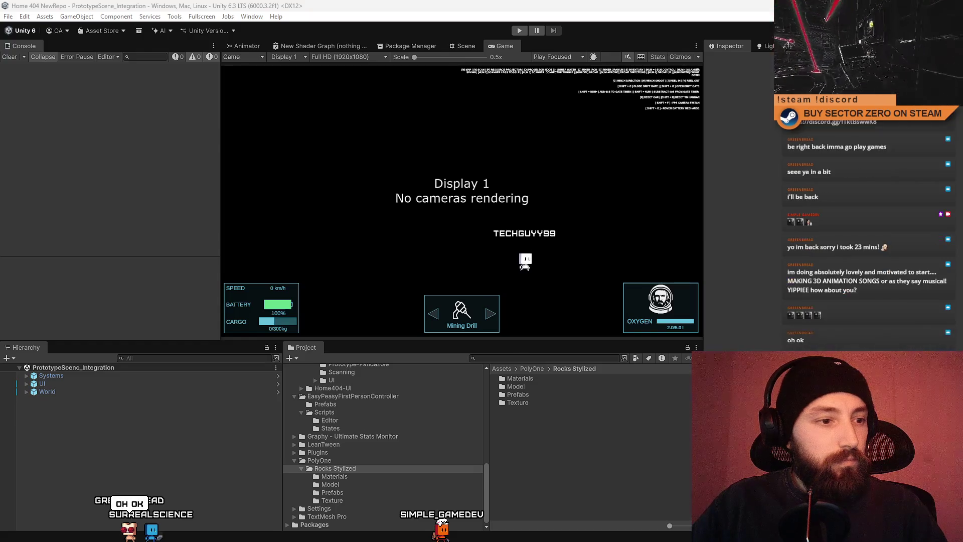
{"action": "key", "text": "alt+Tab"}
{"action": "left_click_drag", "start_coordinate": [373, 246], "coordinate": [291, 246]}
{"action": "key", "text": "ctrl+c"}
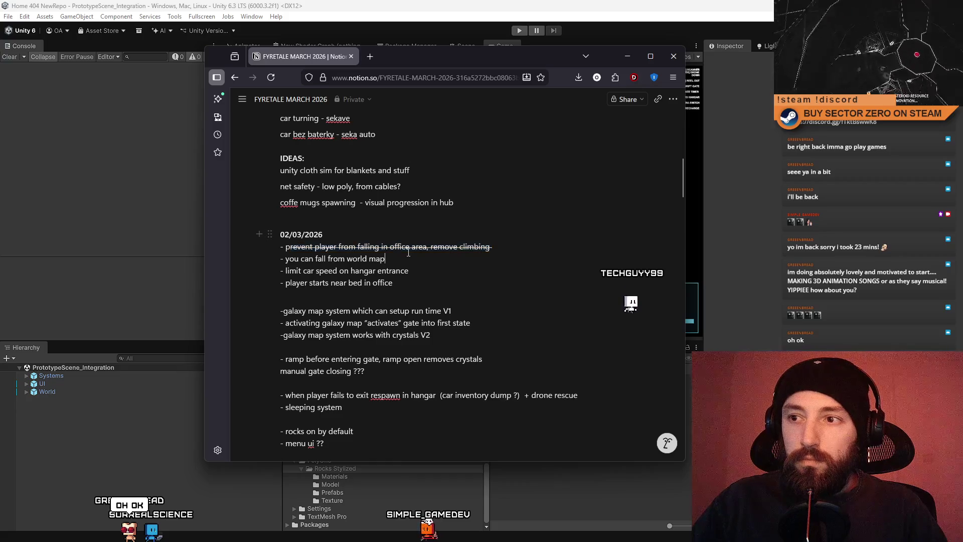
{"action": "left_click", "coordinate": [477, 270]}
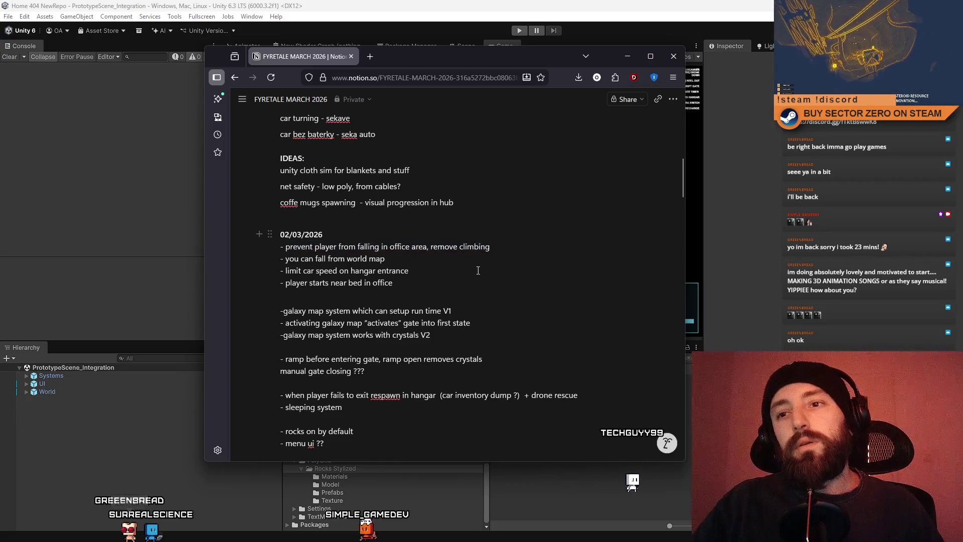